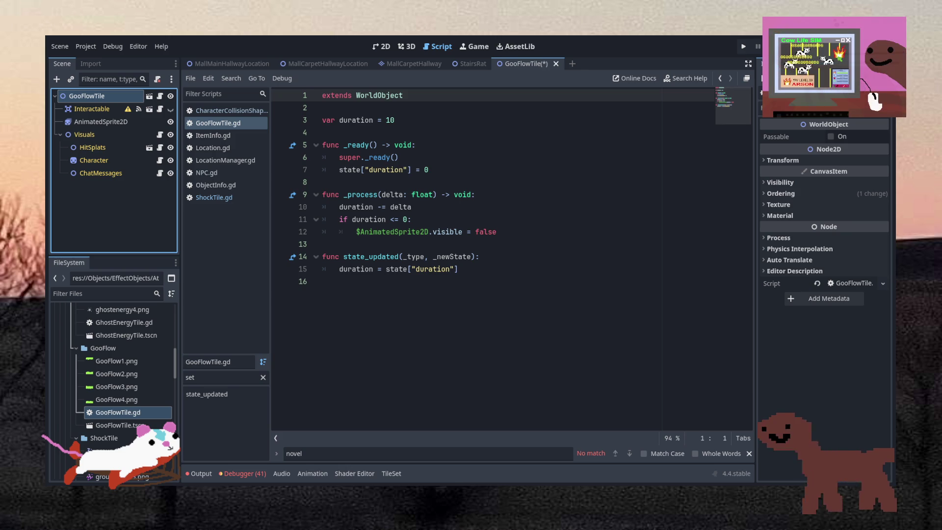
# - Save the GooFlowTile script and return to its duration decrement code
pyautogui.click(465, 207)
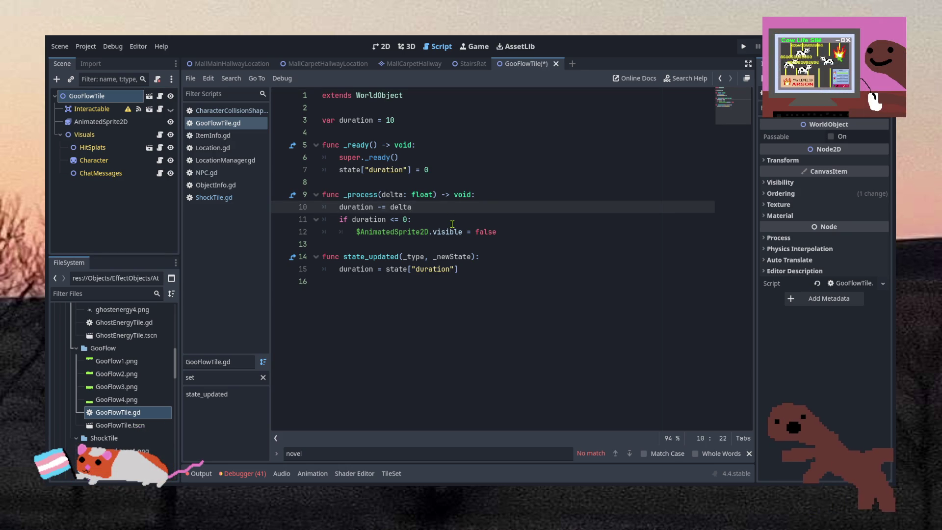
pyautogui.click(465, 182)
pyautogui.hotkey('ctrl', 's')
pyautogui.scroll(-3, 122, 365)
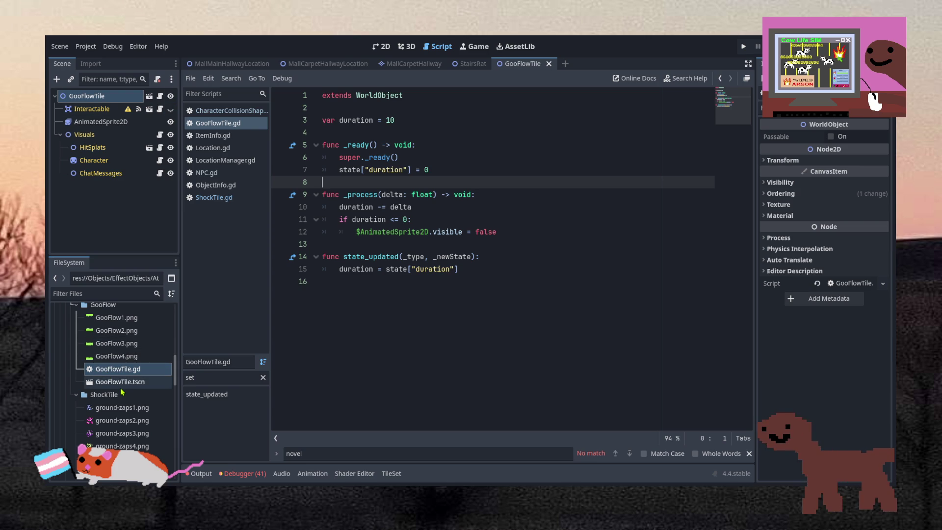
pyautogui.click(340, 269)
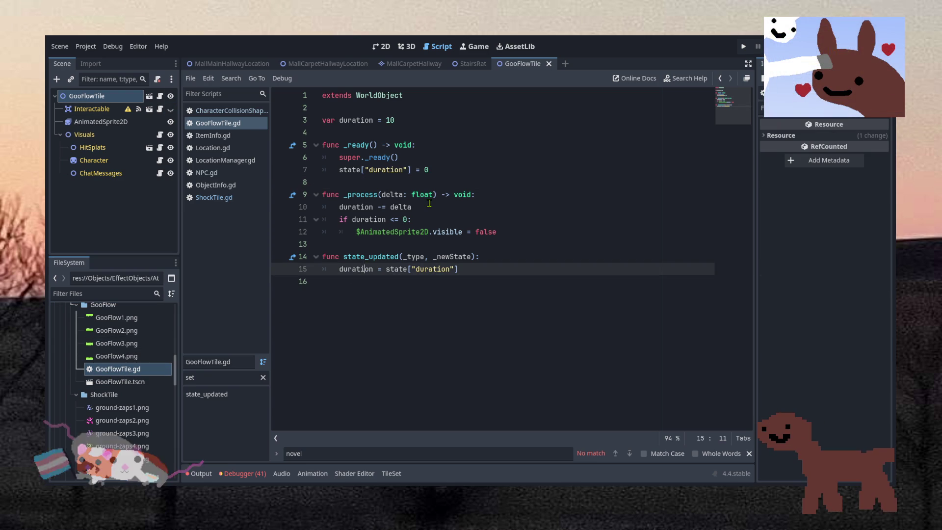
pyautogui.click(428, 207)
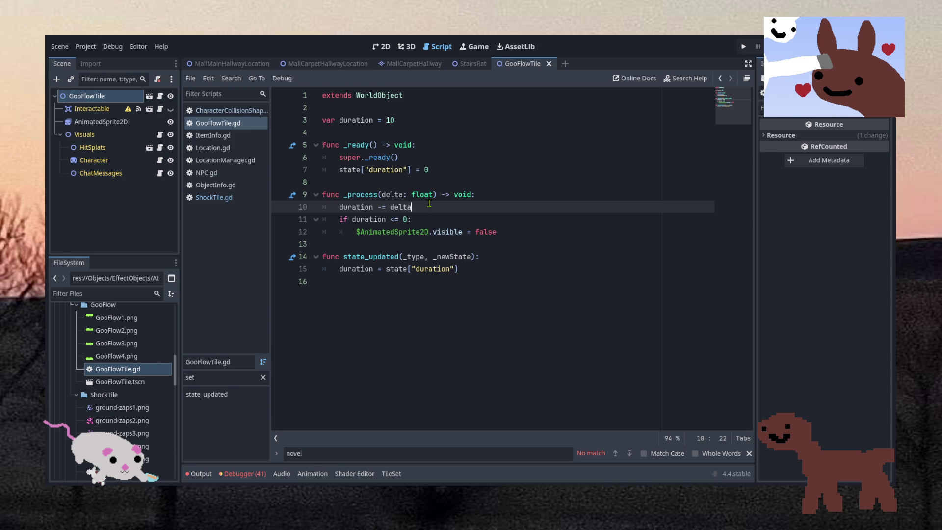
# - Change the starting duration on line 3 from 10 to 0.5 and save the script
pyautogui.doubleClick(390, 120)
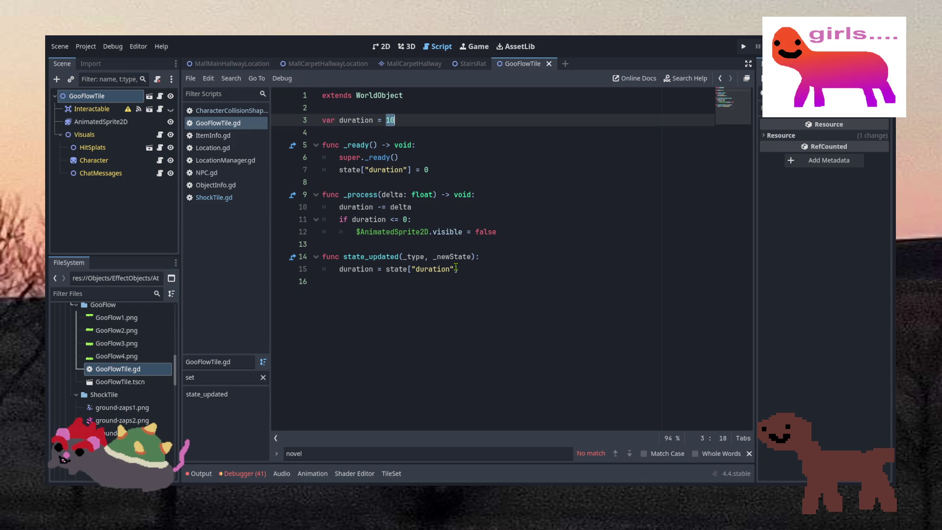
pyautogui.write('0.5')
pyautogui.hotkey('ctrl', 's')
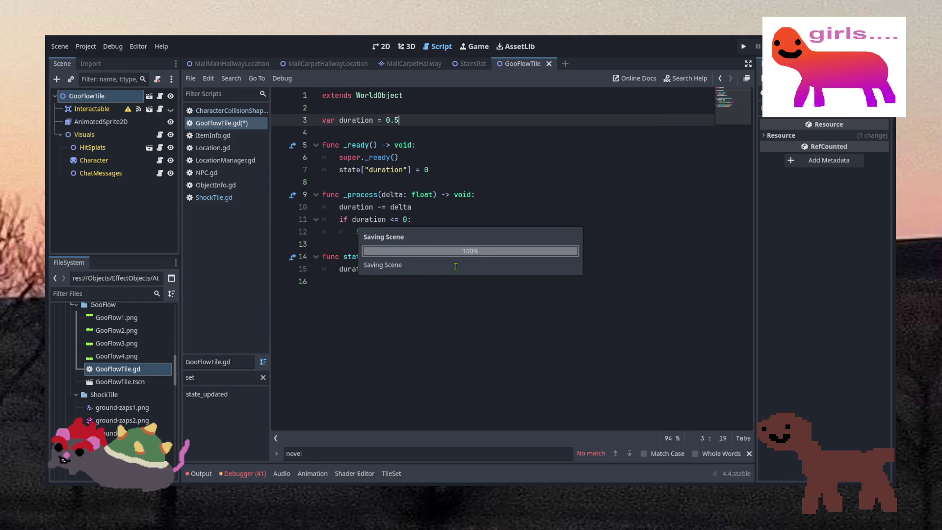
pyautogui.click(402, 244)
# - Give the AnimatedSprite2D node a new empty SpriteFrames resource
pyautogui.click(133, 125)
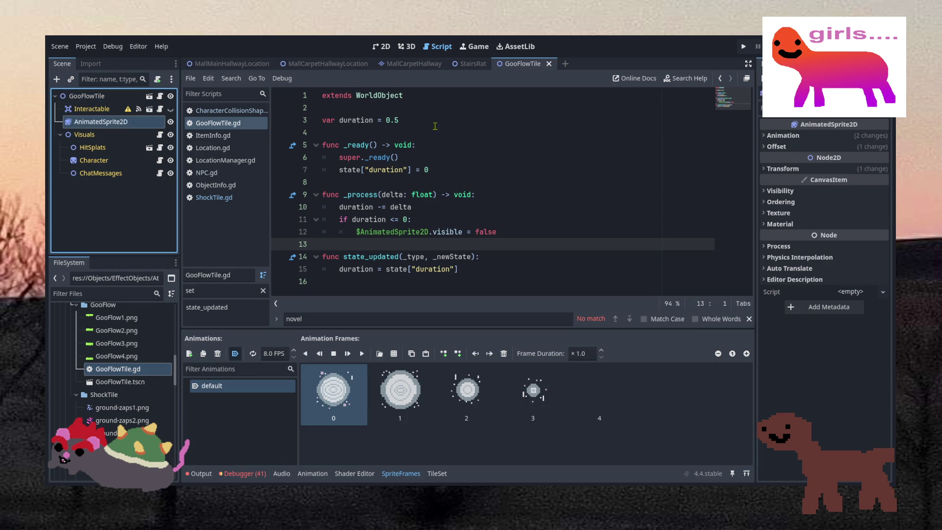
pyautogui.click(862, 139)
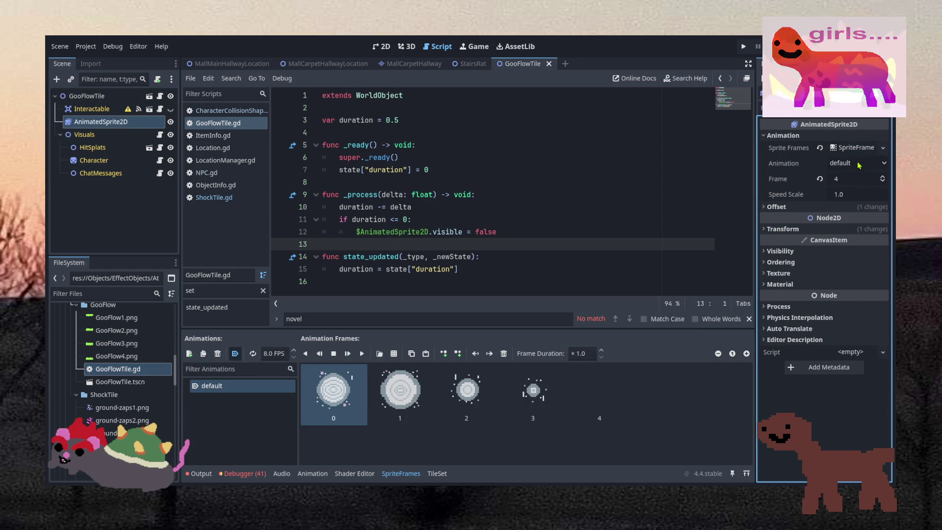
pyautogui.click(883, 147)
pyautogui.click(863, 160)
pyautogui.click(852, 147)
pyautogui.click(852, 147)
pyautogui.click(852, 146)
pyautogui.click(343, 422)
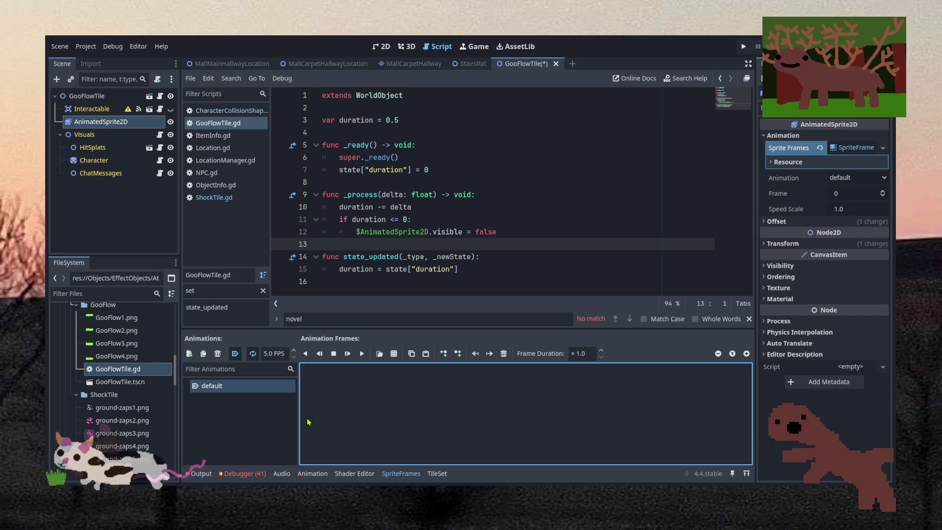
# - Add GooFlow1.png through GooFlow4.png as animation frames 0–3
pyautogui.click(112, 318)
pyautogui.moveTo(112, 320); pyautogui.dragTo(324, 392)
pyautogui.click(114, 330)
pyautogui.moveTo(183, 351); pyautogui.dragTo(402, 385)
pyautogui.click(109, 343)
pyautogui.moveTo(109, 348); pyautogui.dragTo(535, 404)
pyautogui.click(114, 355)
# - Save the scene with the new frames, then save again from the GooFlowTile code
pyautogui.click(536, 440)
pyautogui.hotkey('ctrl', 's')
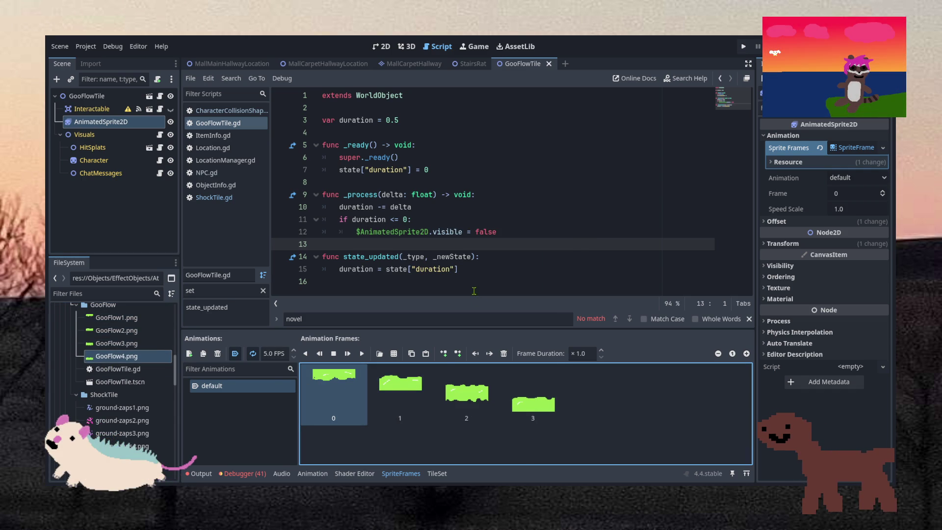
pyautogui.click(476, 270)
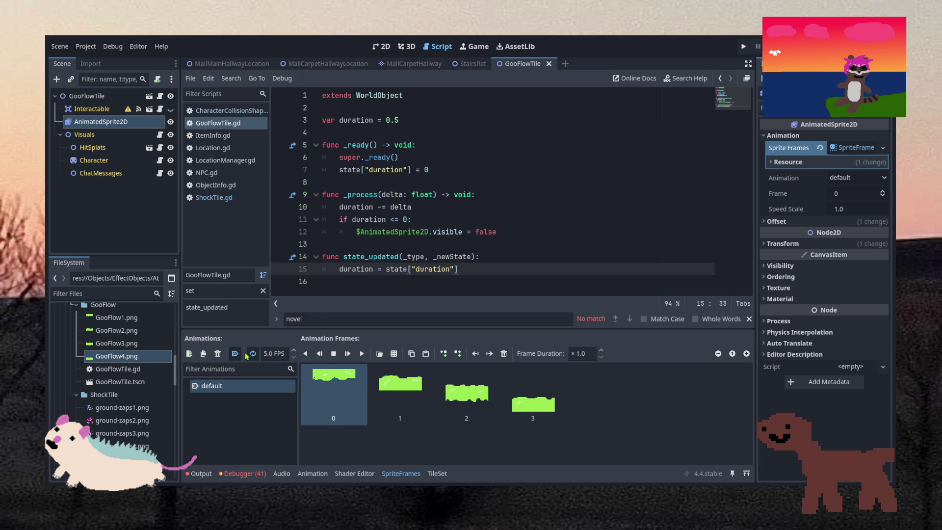
pyautogui.press('Up')
pyautogui.press('Up')
pyautogui.press('Up')
pyautogui.hotkey('ctrl', 's')
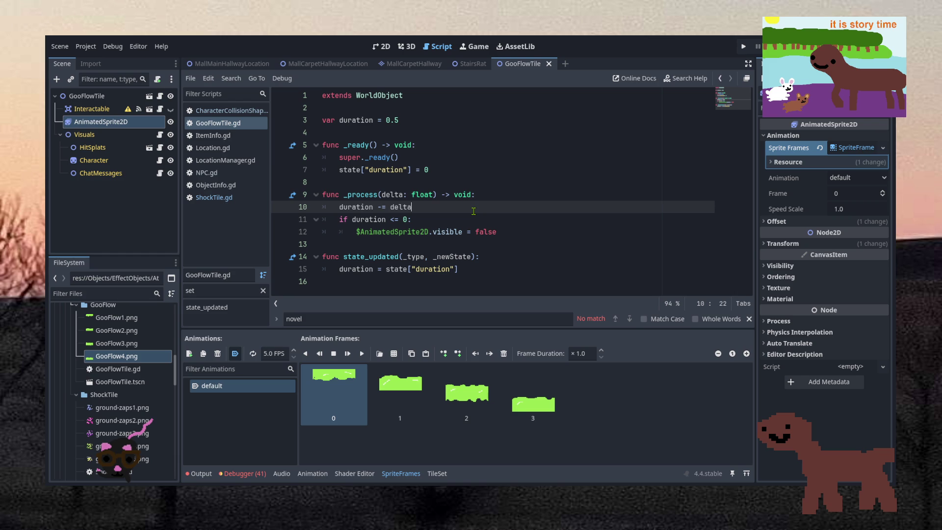
# - Set the animation speed to 8 FPS and play the goo animation in the 2D view
pyautogui.click(268, 354)
pyautogui.press('BackSpace')
pyautogui.write('8')
pyautogui.click(381, 46)
pyautogui.click(364, 354)
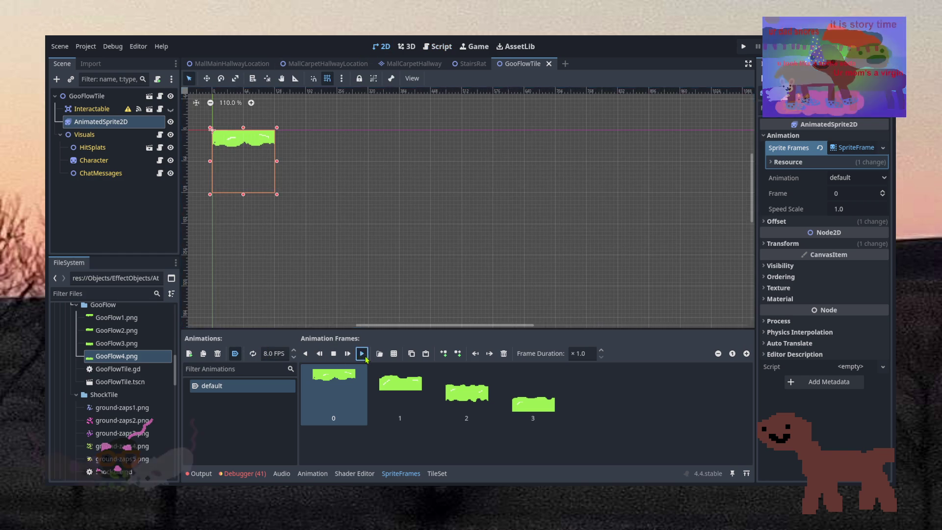
# - Deselect the AnimatedSprite2D so only the green goo tile shows on the 2D canvas
pyautogui.scroll(3, 275, 149)
pyautogui.click(275, 150)
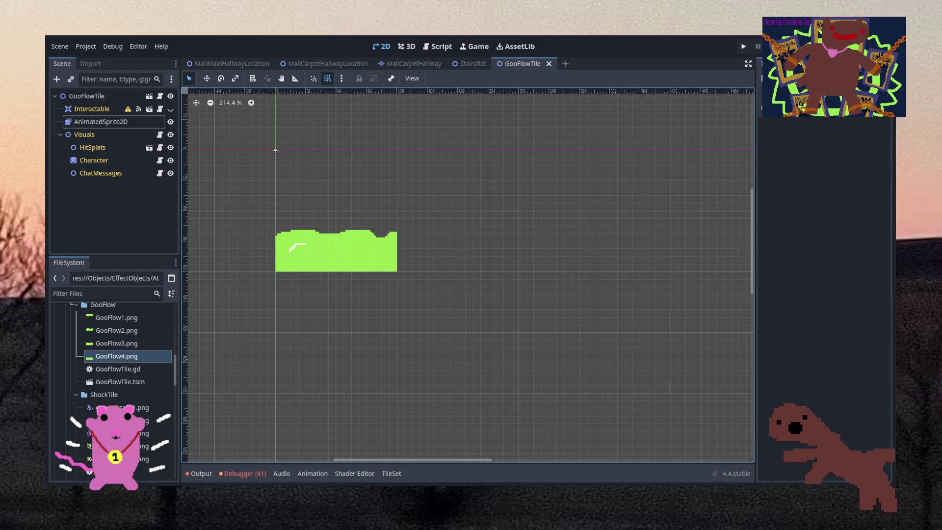
pyautogui.scroll(5, 332, 216)
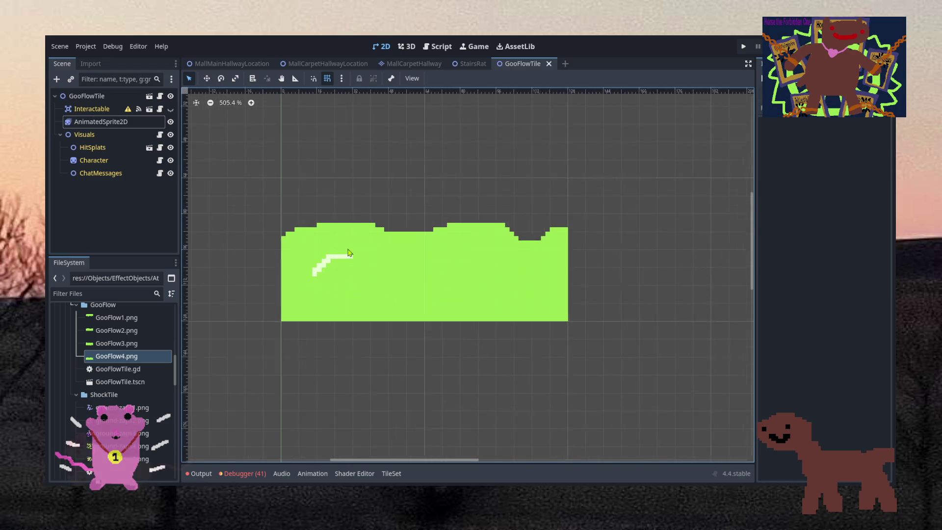
pyautogui.scroll(2, 330, 222)
pyautogui.scroll(-6, 330, 223)
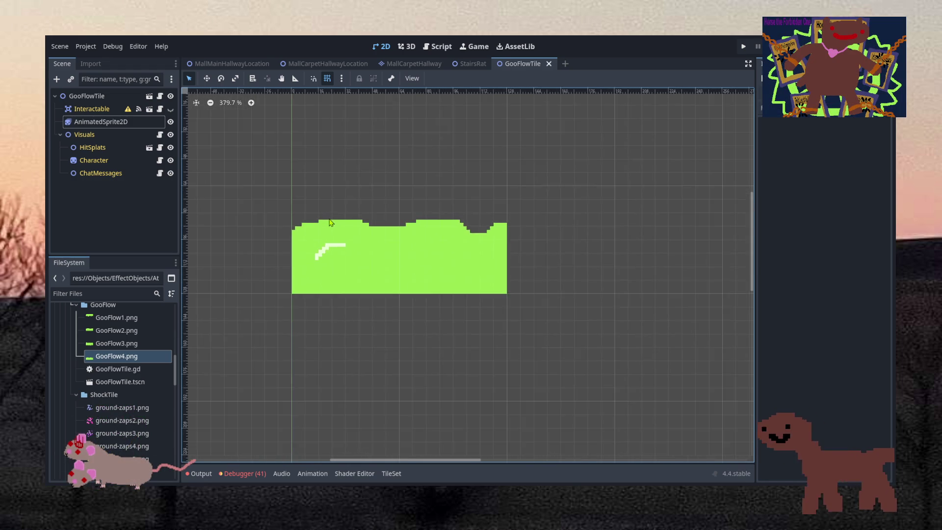
pyautogui.scroll(5, 330, 222)
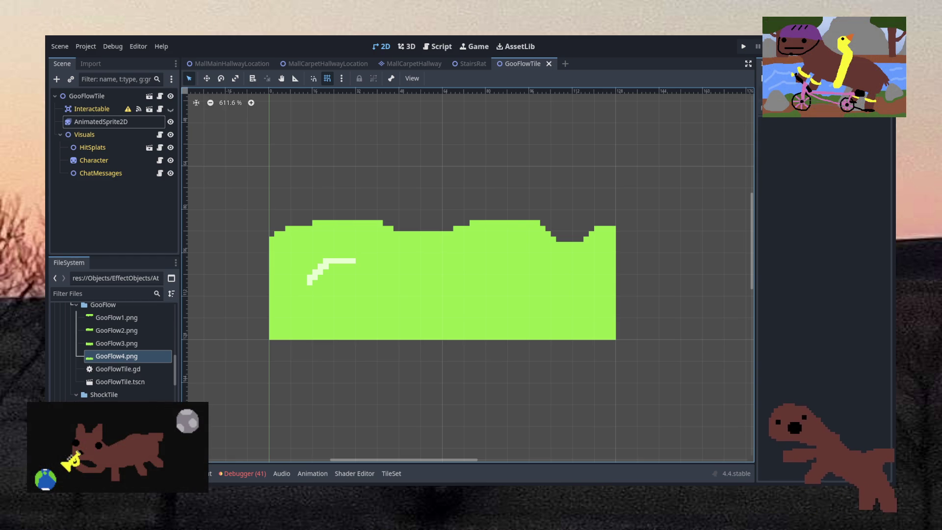
pyautogui.scroll(-2, 427, 251)
pyautogui.scroll(2, 404, 242)
pyautogui.scroll(-2, 319, 215)
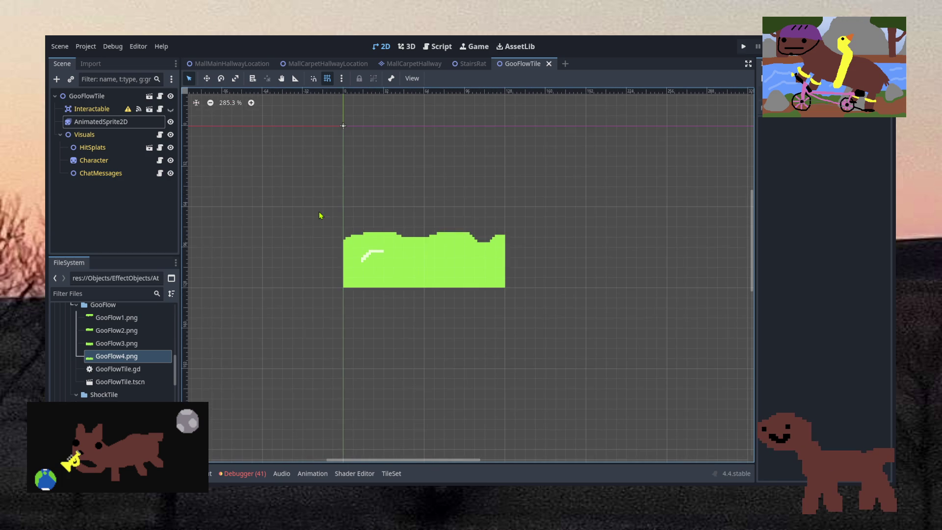
# - Open GooFlowTile.gd from the FileSystem and scroll through it
pyautogui.doubleClick(116, 372)
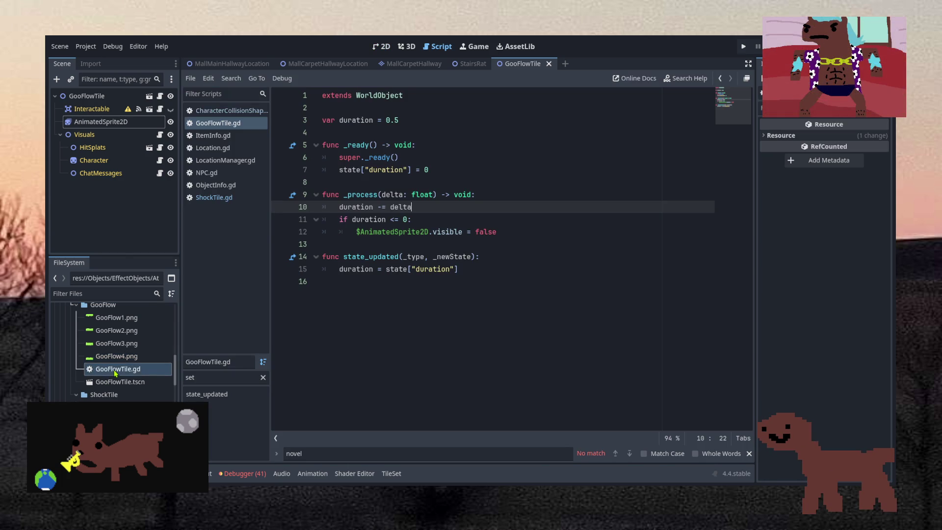
pyautogui.scroll(-5, 88, 380)
pyautogui.scroll(5, 61, 389)
pyautogui.scroll(-3, 157, 328)
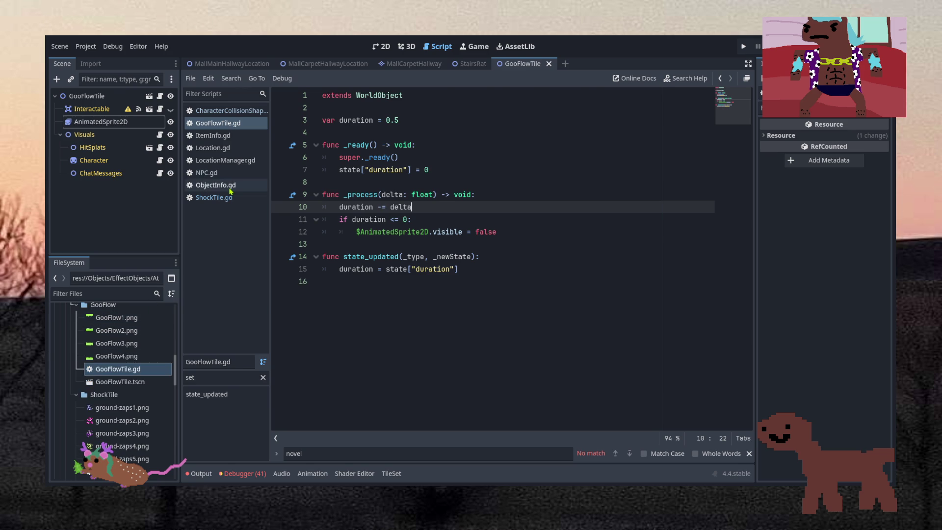
# - Open ObjectInfo.gd and go to the #9000 Effects entries 9000–9002
pyautogui.click(216, 185)
pyautogui.scroll(3, 511, 221)
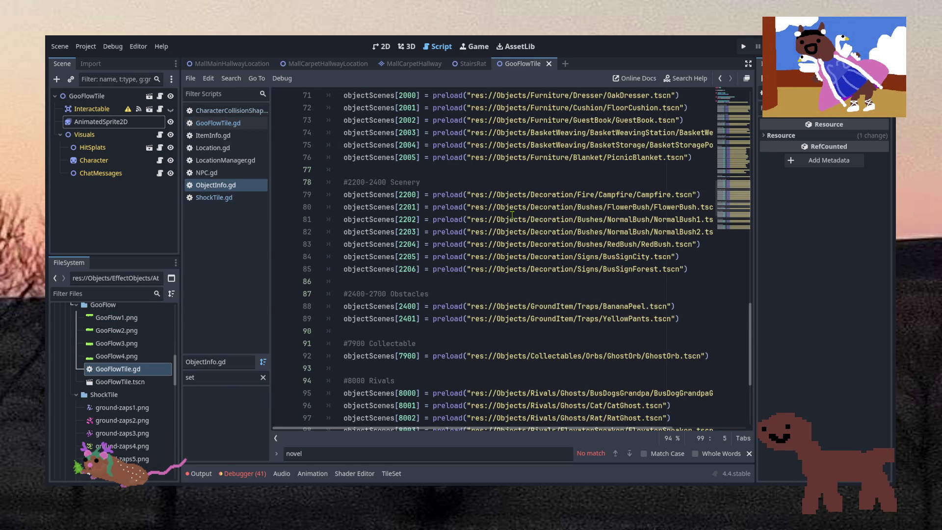
pyautogui.scroll(-5, 512, 215)
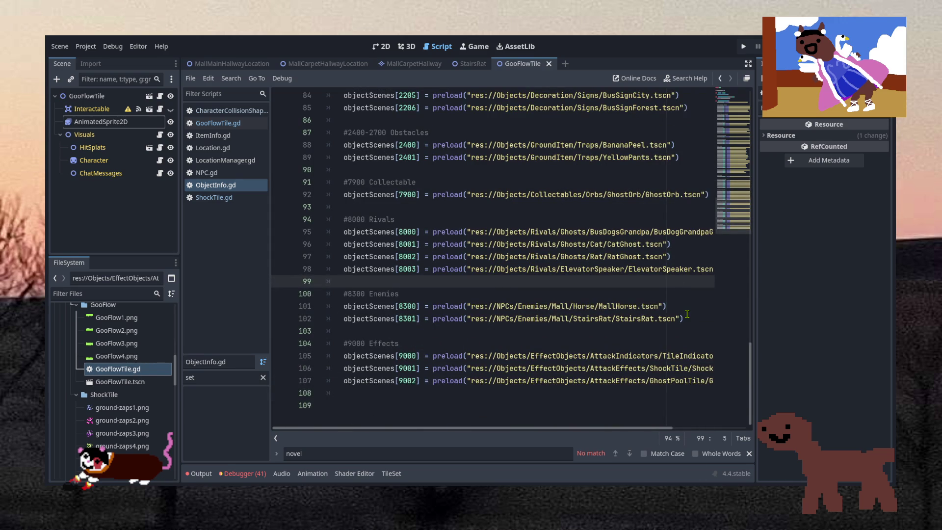
pyautogui.moveTo(687, 318); pyautogui.dragTo(690, 303)
pyautogui.hscroll(5, 668, 428)
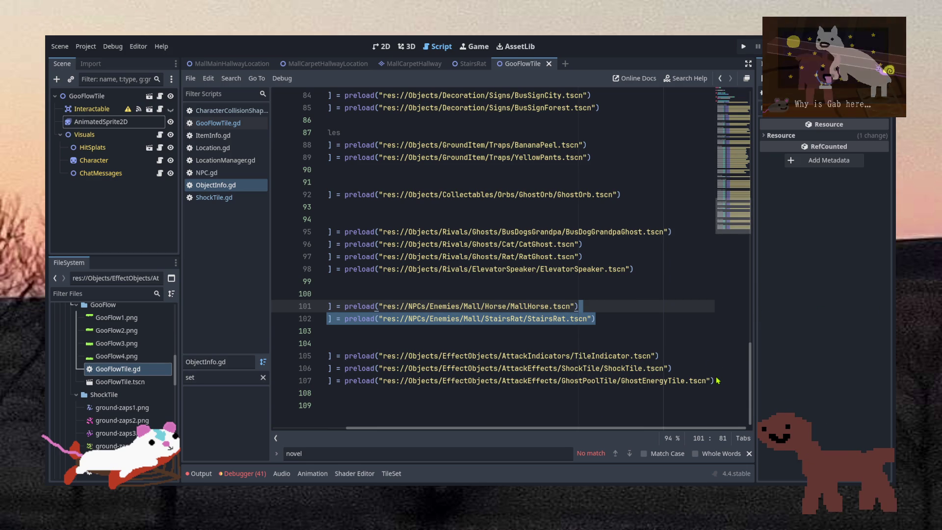
pyautogui.moveTo(675, 368); pyautogui.dragTo(712, 380)
pyautogui.click(677, 393)
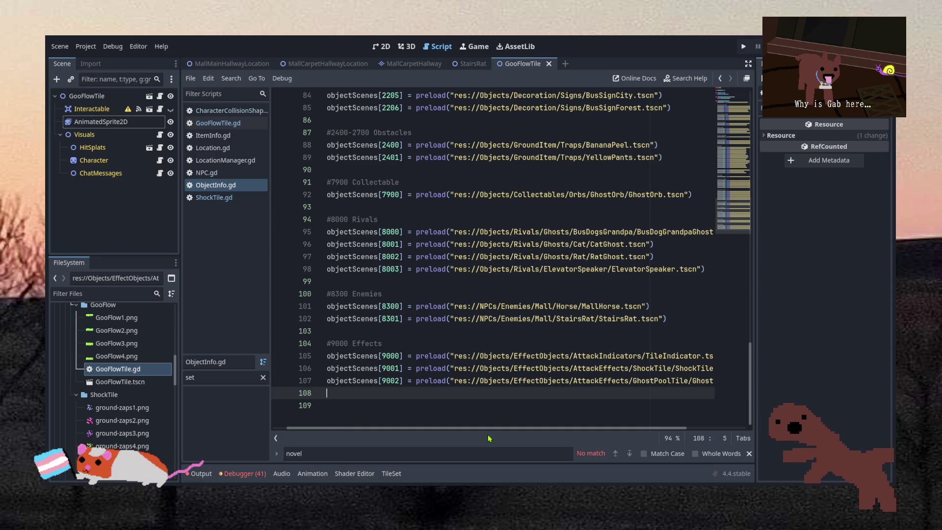
# - Duplicate the GhostEnergyTile preload line and paste the GooFlowTile.tscn path into it
pyautogui.moveTo(464, 430); pyautogui.dragTo(525, 429)
pyautogui.click(710, 380)
pyautogui.hotkey('ctrl', 'shift', 'd')
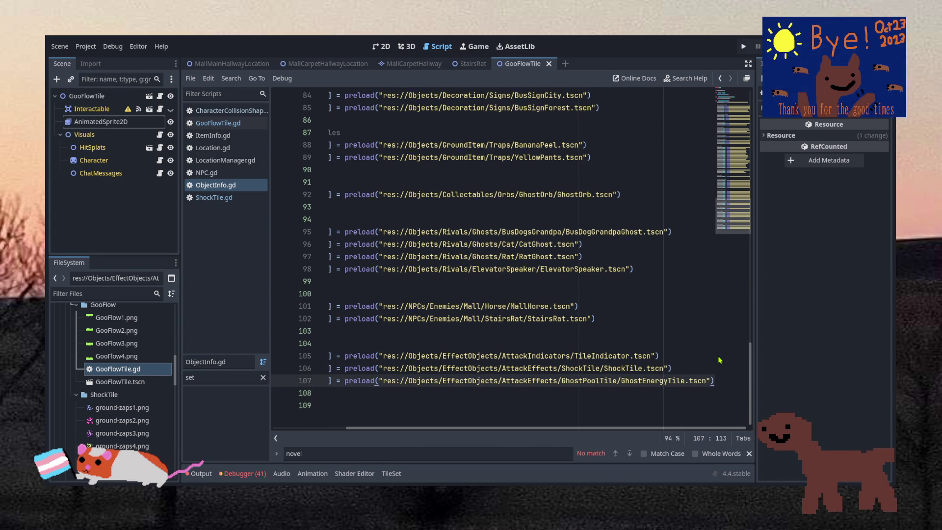
pyautogui.click(121, 382)
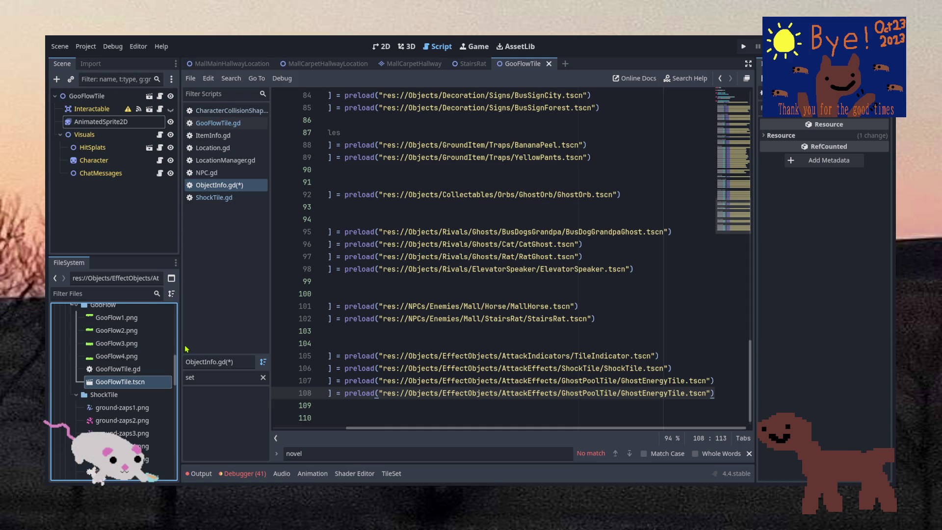
pyautogui.moveTo(706, 393); pyautogui.dragTo(383, 391)
pyautogui.write('res://Objects/EffectObjects/AttackEffects/GooFlow/GooFlowTile.tscn')
pyautogui.hotkey('ctrl', 's')
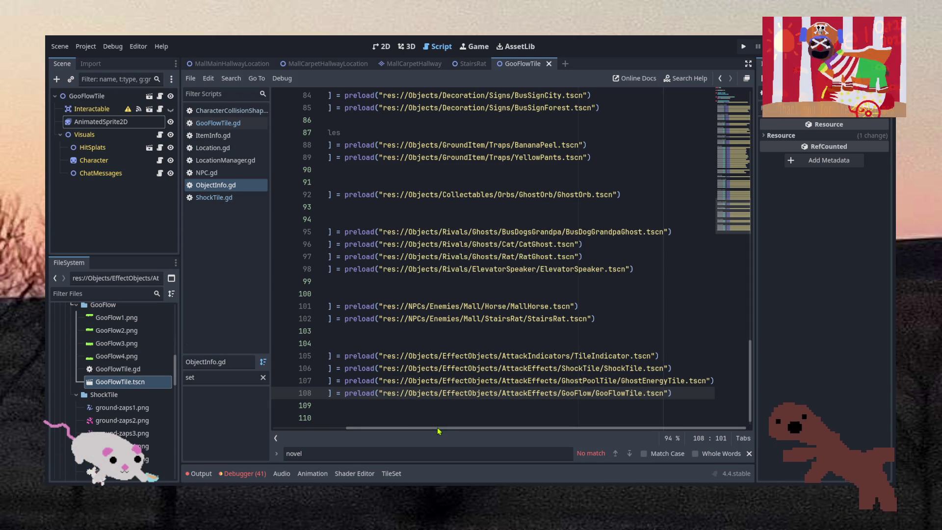
# - Change the duplicated entry's index from 9002 to 9003 and save the script
pyautogui.moveTo(437, 428)
pyautogui.mouseDown()
pyautogui.moveTo(376, 426)
pyautogui.moveTo(390, 427)
pyautogui.mouseUp()
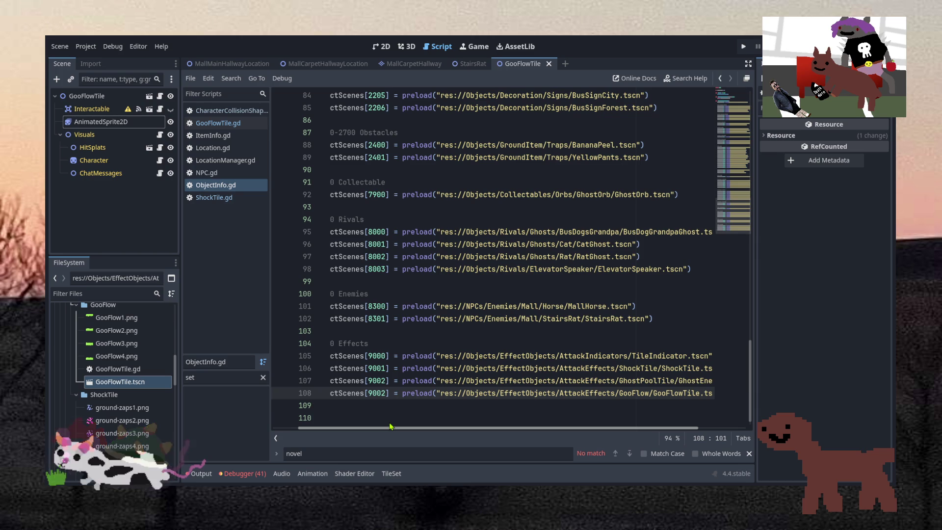
pyautogui.hscroll(-2, 292, 431)
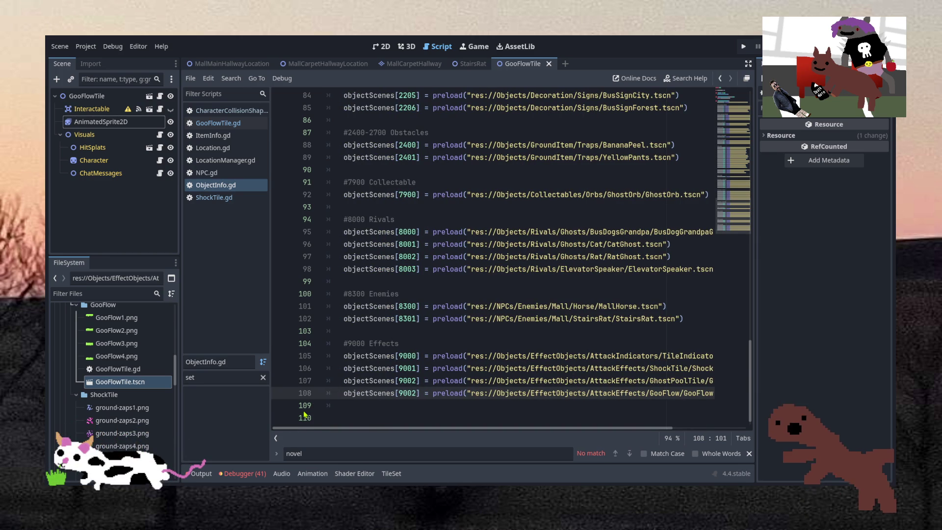
pyautogui.moveTo(317, 430)
pyautogui.mouseDown()
pyautogui.moveTo(356, 434)
pyautogui.moveTo(316, 433)
pyautogui.mouseUp()
pyautogui.scroll(-1, 438, 345)
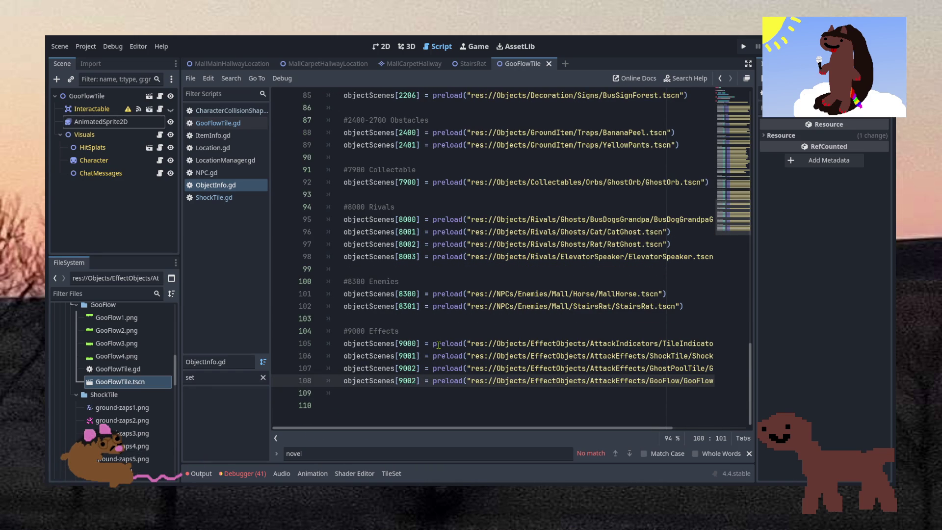
pyautogui.click(417, 381)
pyautogui.press('BackSpace')
pyautogui.write('3')
pyautogui.click(424, 381)
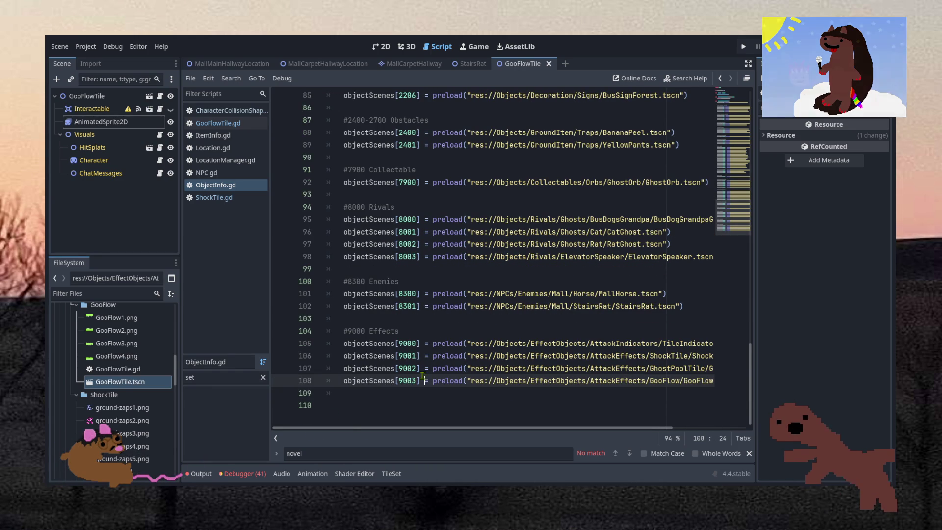
pyautogui.click(421, 368)
pyautogui.hotkey('ctrl', 's')
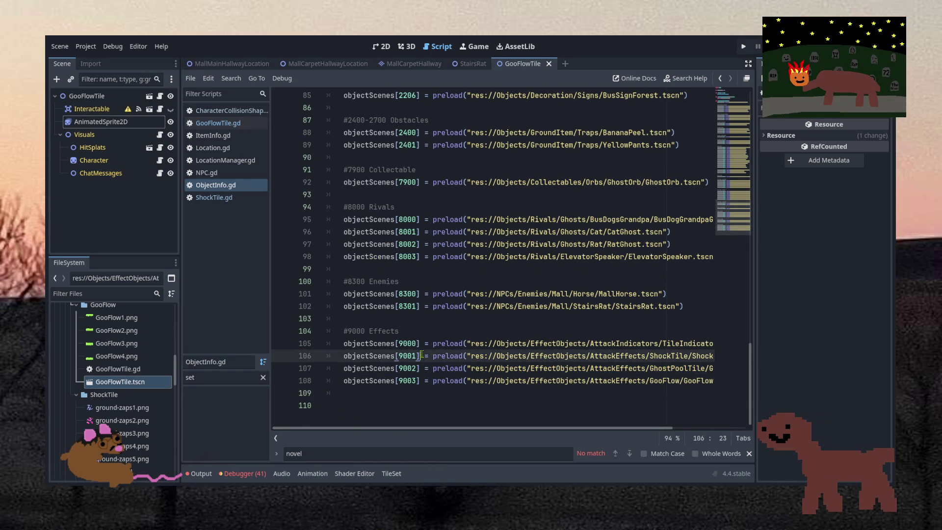
# - Review the effect entries 9000 through 9003 in the objectScenes list
pyautogui.click(421, 347)
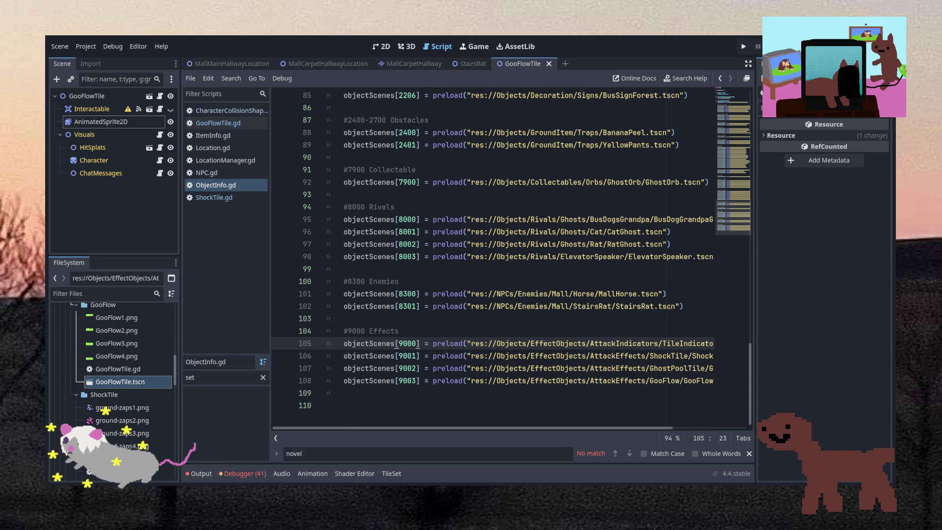
pyautogui.press('Down')
pyautogui.press('Down')
pyautogui.press('Down')
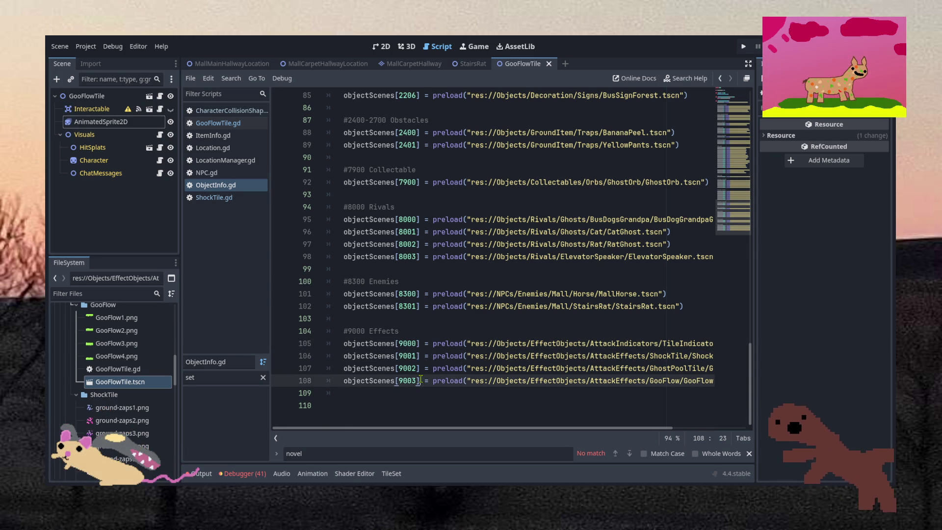
pyautogui.click(419, 369)
pyautogui.moveTo(419, 383); pyautogui.dragTo(420, 343)
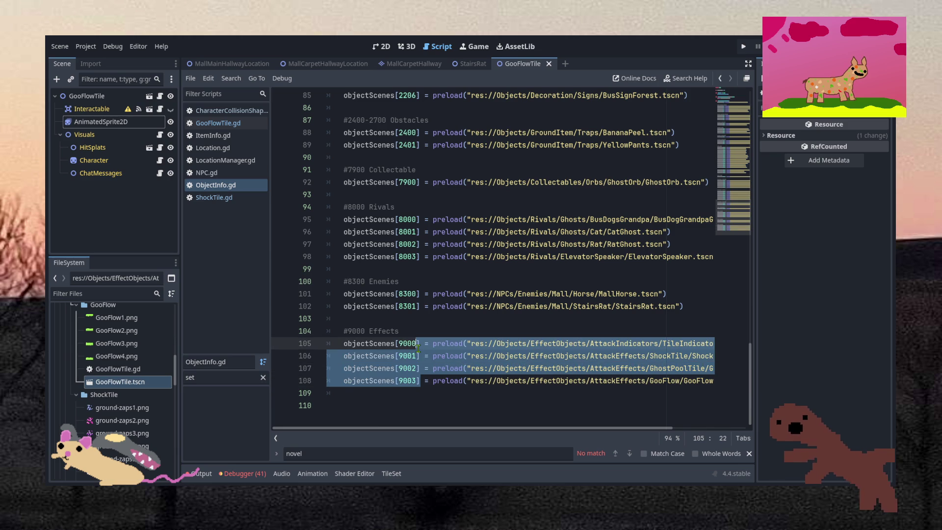
pyautogui.click(419, 343)
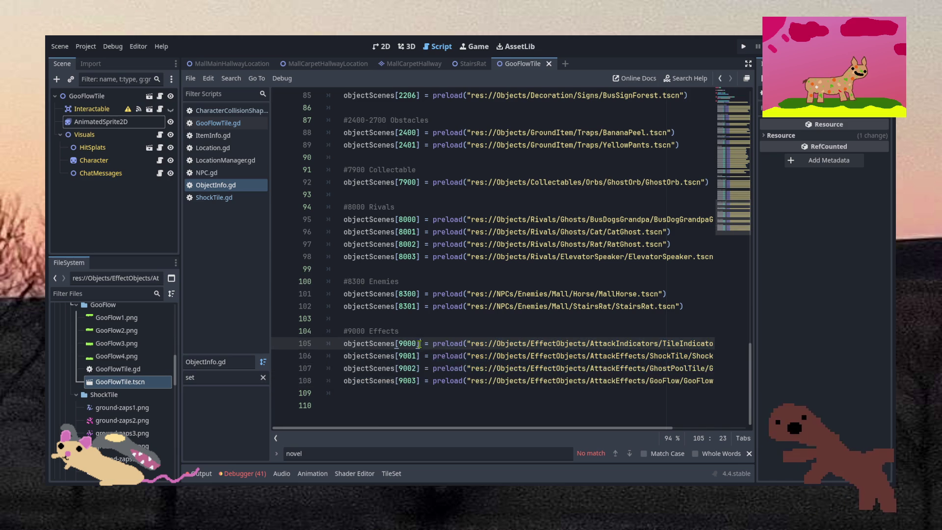
pyautogui.click(420, 307)
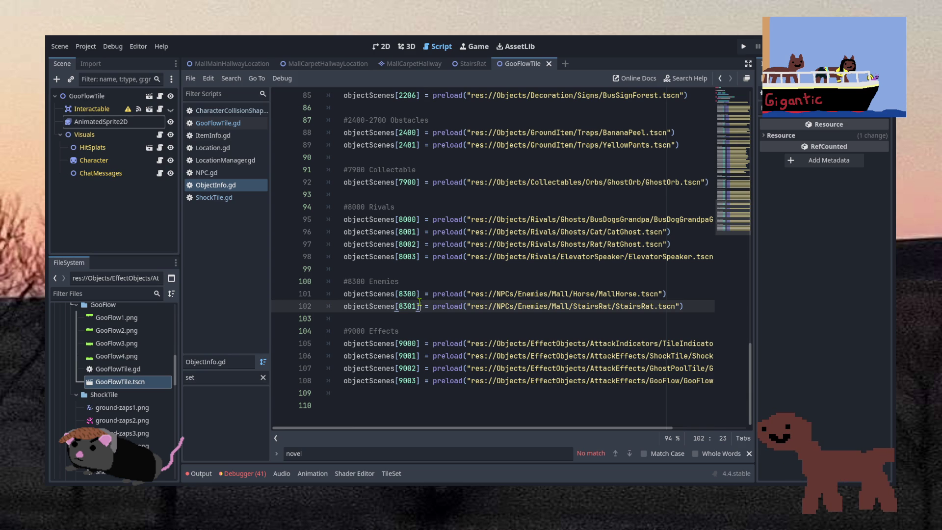
pyautogui.click(412, 376)
pyautogui.click(417, 391)
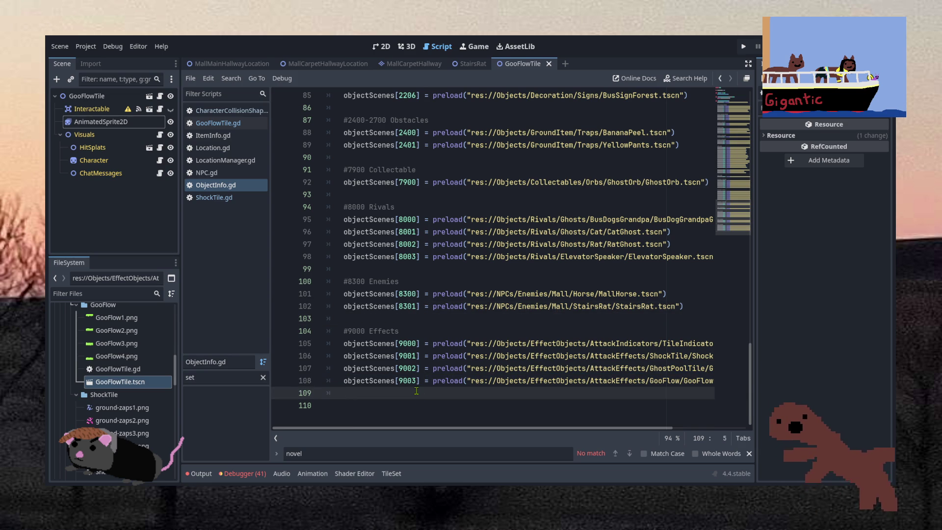
pyautogui.click(419, 381)
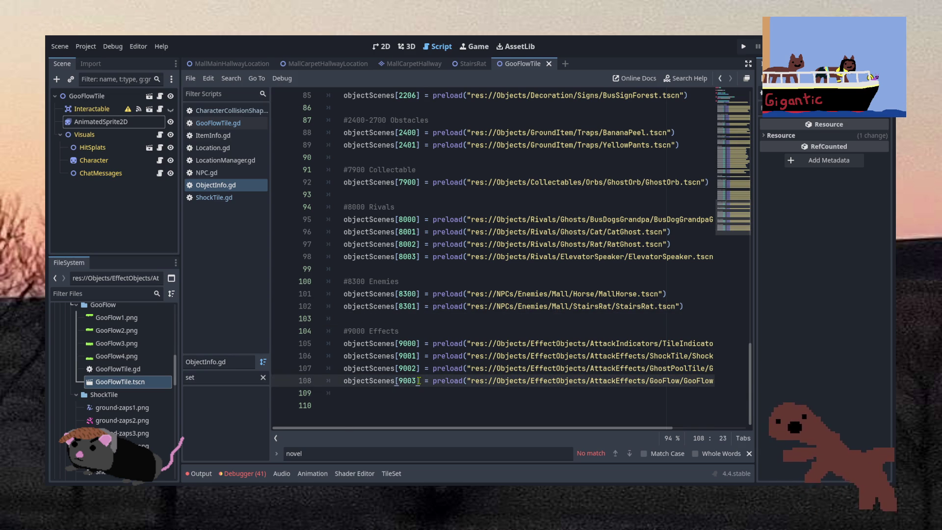
# - Check the ShockTile script, then move between ObjectInfo.gd and the 2D view
pyautogui.click(214, 198)
pyautogui.click(216, 185)
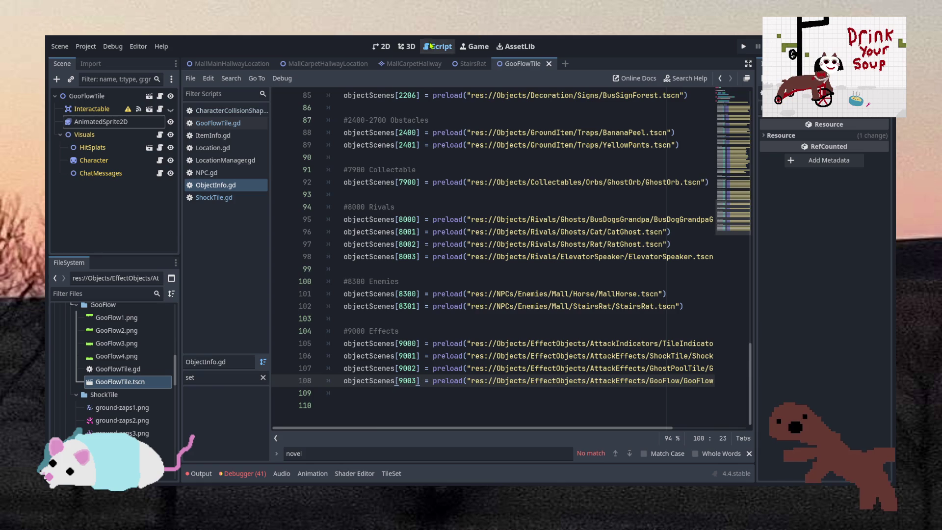
pyautogui.click(381, 46)
pyautogui.click(449, 45)
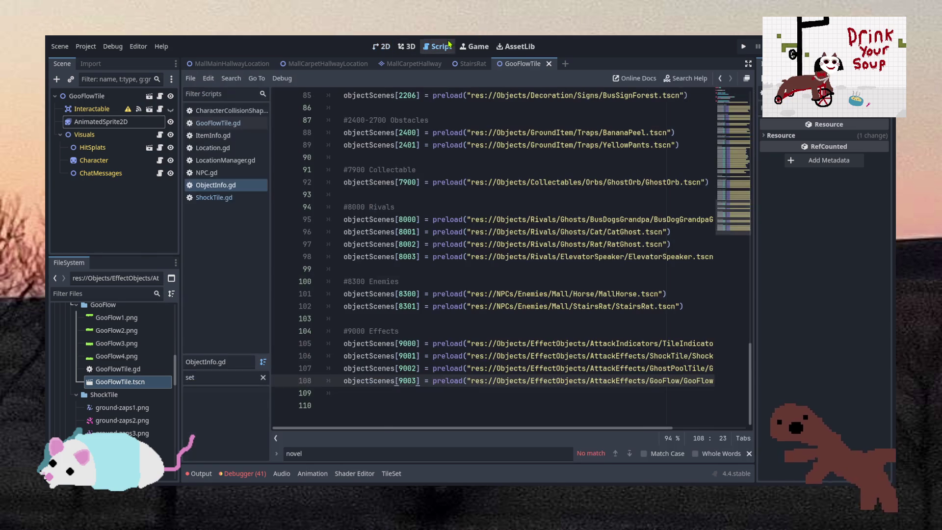
pyautogui.click(382, 47)
pyautogui.click(438, 47)
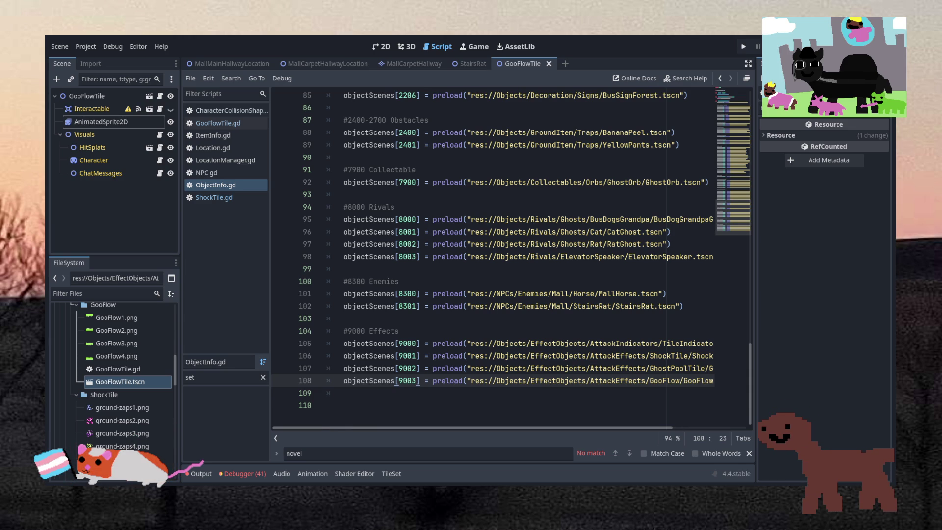
# - Bring up the Steam browser showing the Tainted Grail: Conquest screenshot viewer
pyautogui.hotkey('alt', 'Tab')
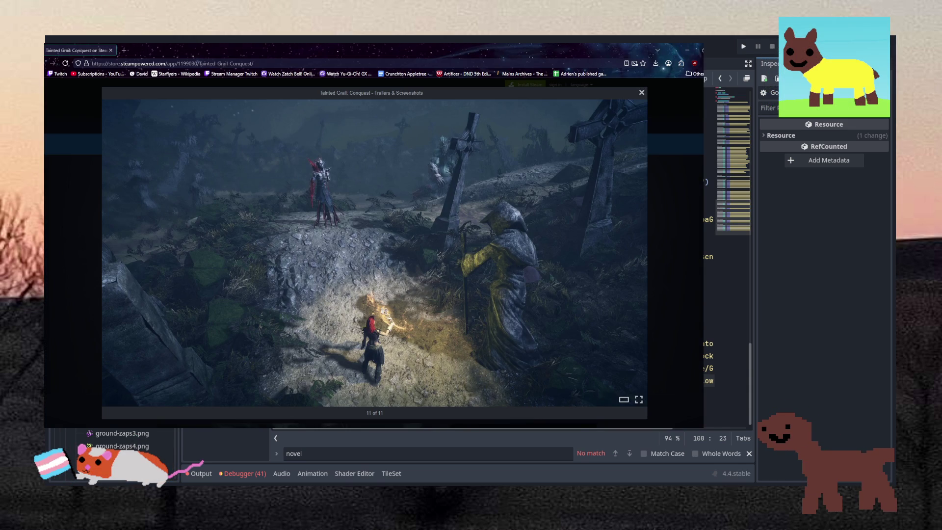
pyautogui.hotkey('alt', 'Tab')
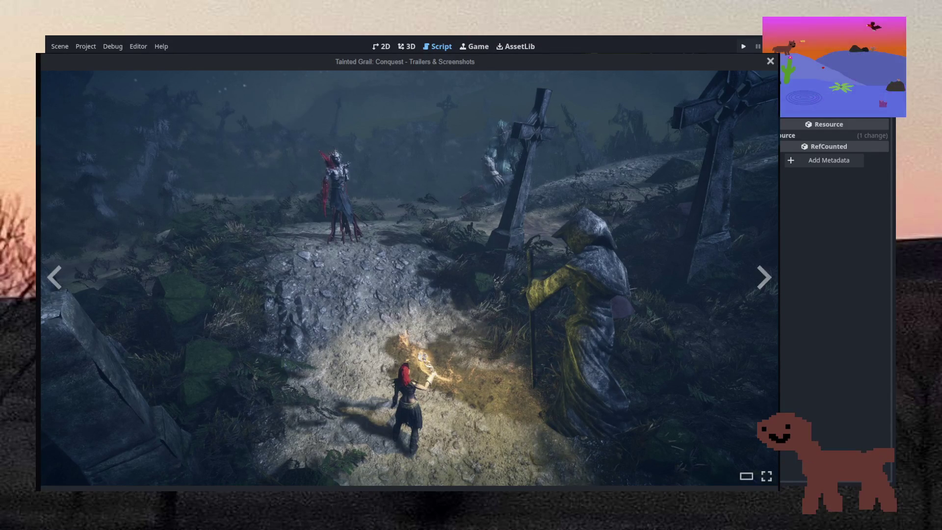
pyautogui.click(55, 279)
pyautogui.click(55, 279)
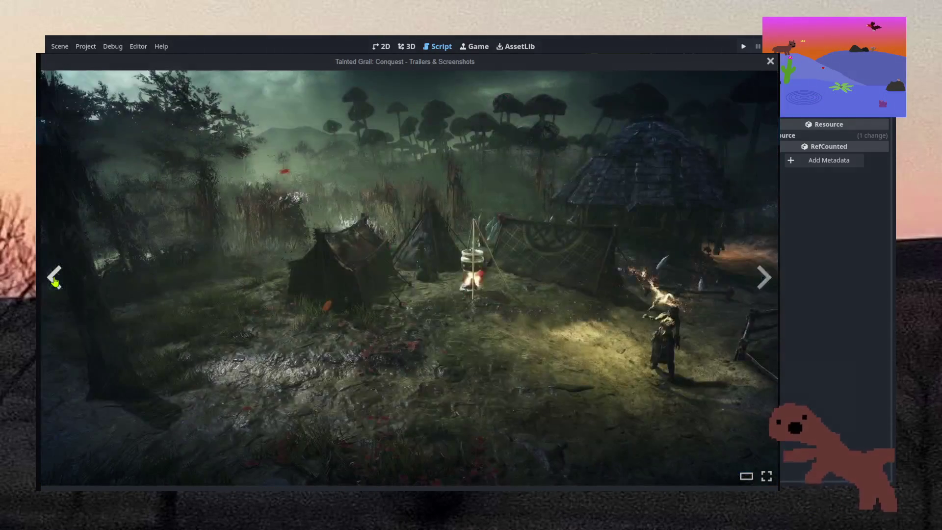
pyautogui.click(55, 279)
pyautogui.click(55, 279)
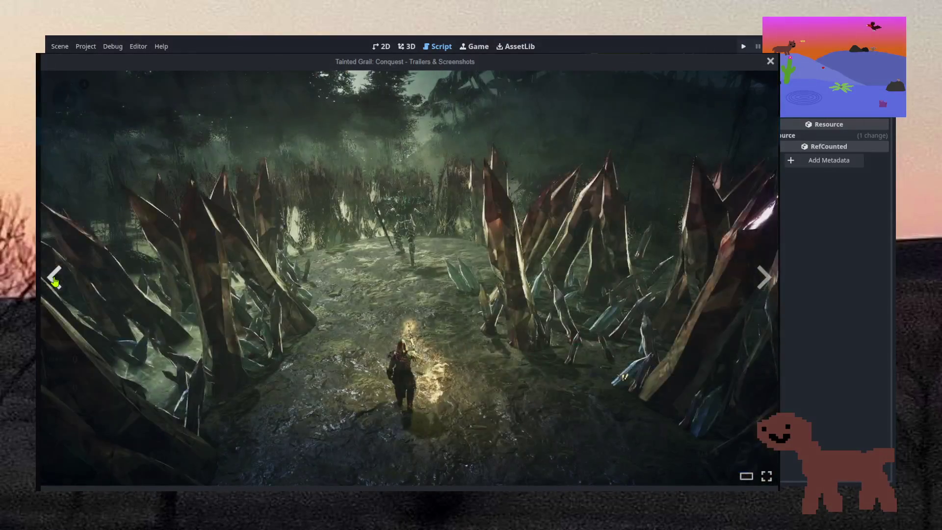
pyautogui.click(55, 279)
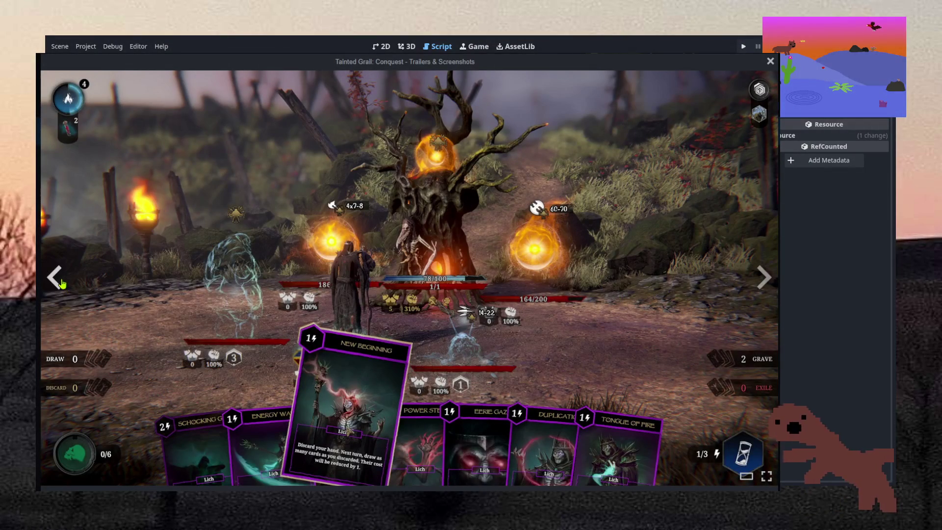
pyautogui.click(61, 283)
pyautogui.click(60, 283)
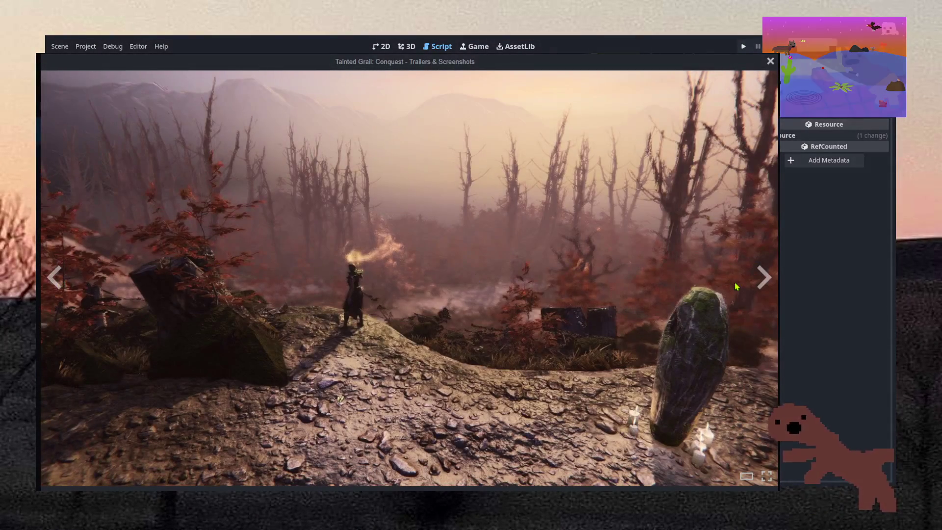
pyautogui.click(760, 284)
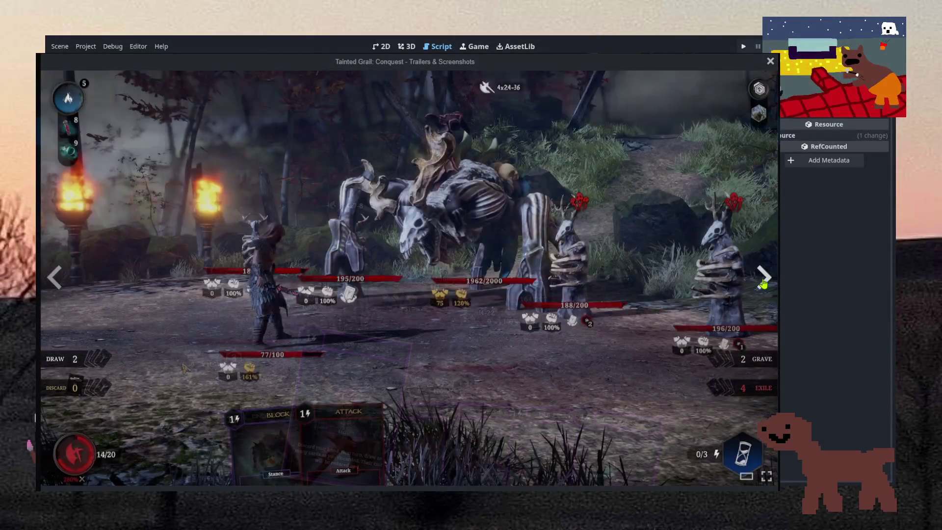
pyautogui.click(763, 284)
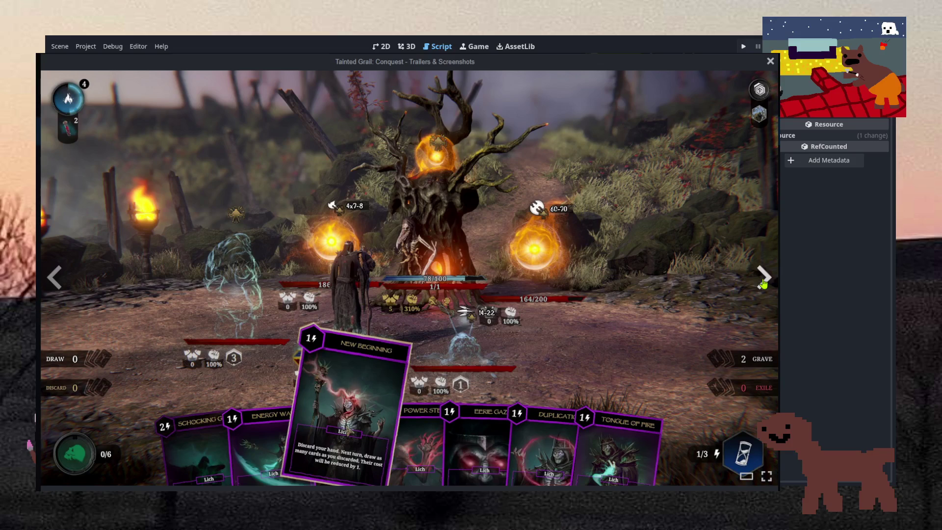
pyautogui.click(763, 284)
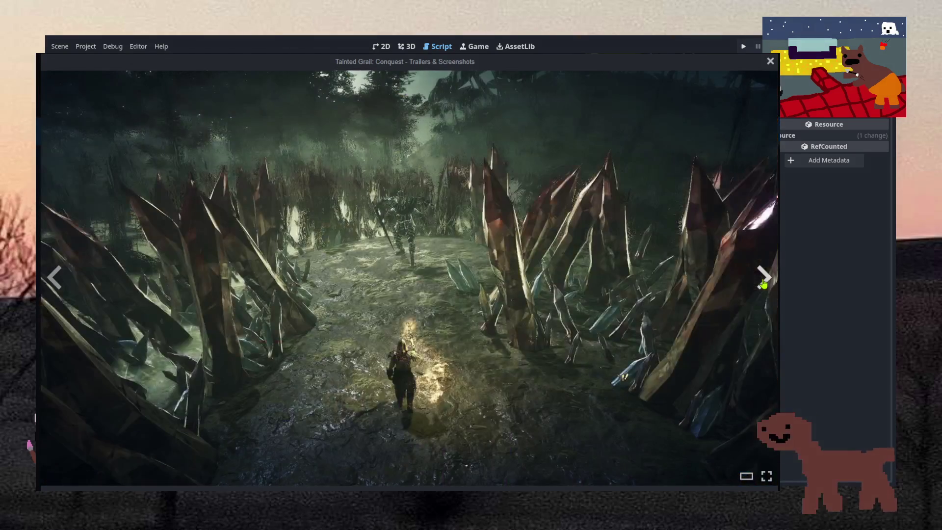
pyautogui.click(763, 283)
pyautogui.click(763, 284)
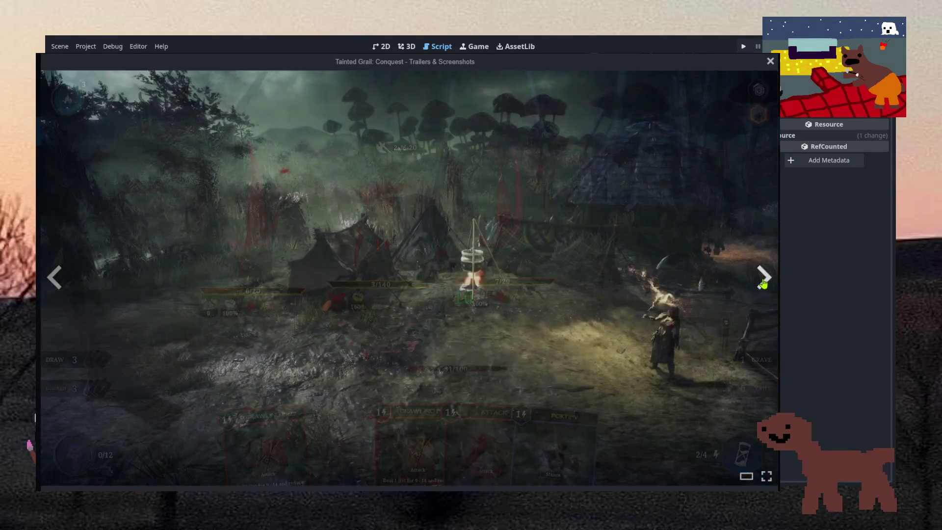
pyautogui.click(763, 284)
pyautogui.click(763, 283)
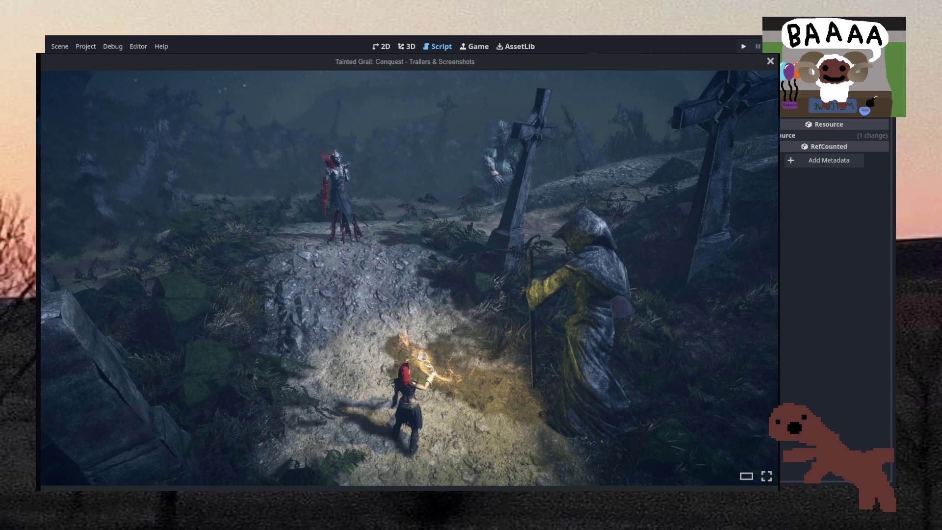
pyautogui.press('Escape')
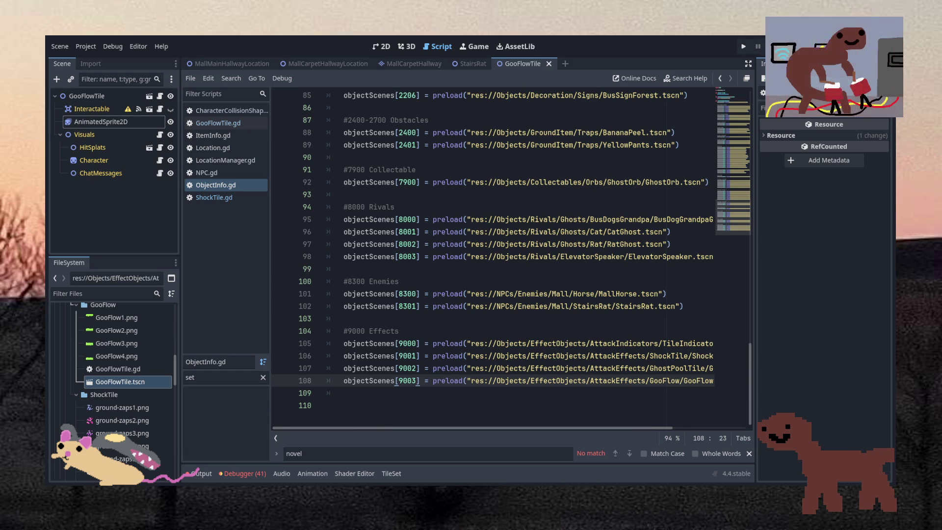
# - Switch over to the Aseprite window
pyautogui.hotkey('alt', 'Tab')
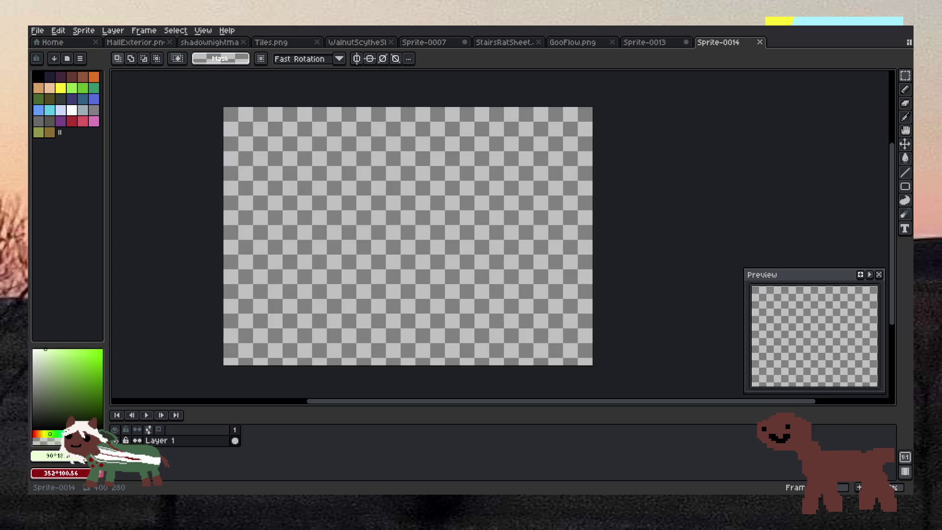
# - Create Sprite-0015 from the clipboard's Super Mario Bros. level screenshot
pyautogui.click(37, 31)
pyautogui.click(43, 40)
pyautogui.click(443, 360)
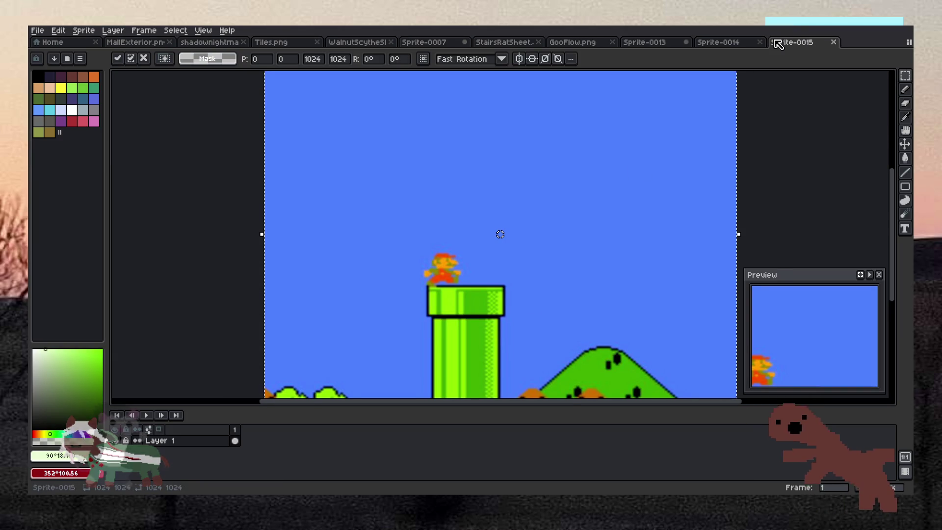
pyautogui.scroll(-2, 684, 180)
pyautogui.scroll(1, 677, 176)
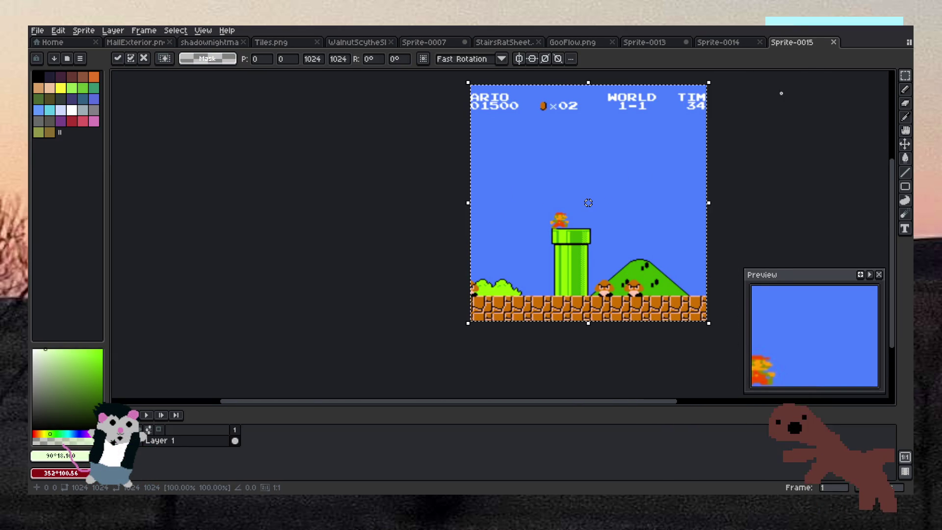
# - Dock the Mario reference as a right-hand pane beside blank Sprite-0014
pyautogui.moveTo(792, 42); pyautogui.dragTo(896, 147)
pyautogui.moveTo(823, 188)
pyautogui.mouseDown()
pyautogui.moveTo(788, 196)
pyautogui.moveTo(724, 169)
pyautogui.moveTo(730, 160)
pyautogui.mouseUp()
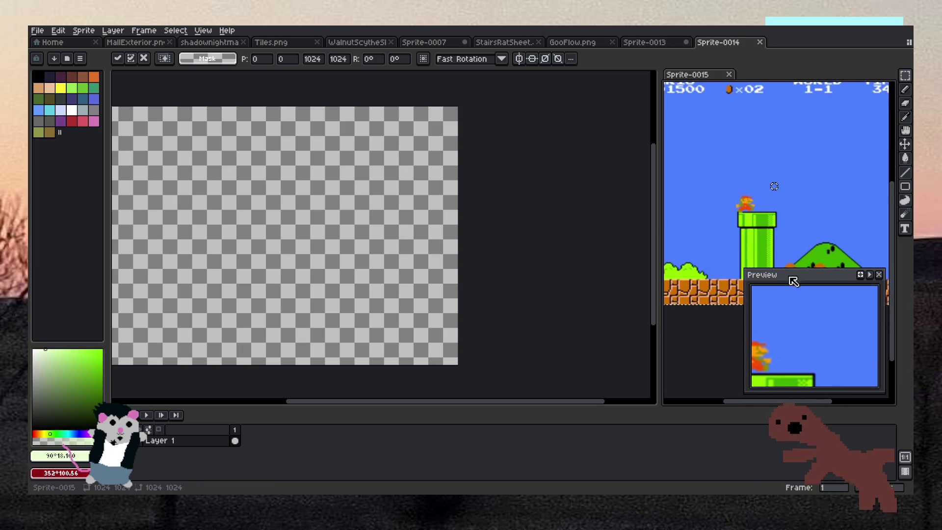
pyautogui.moveTo(790, 276); pyautogui.dragTo(815, 356)
pyautogui.scroll(-3, 435, 298)
pyautogui.scroll(2, 434, 299)
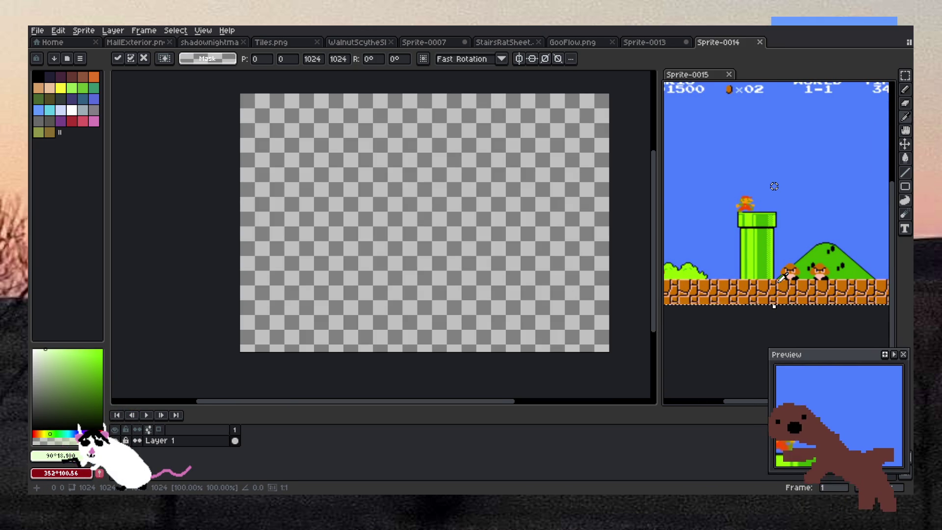
pyautogui.press('Return')
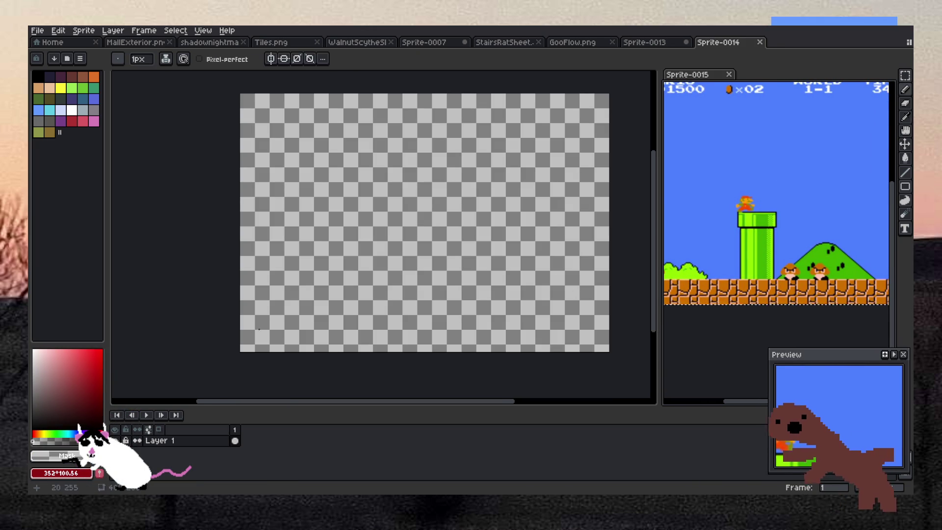
# - Set the pencil brush size to 8px
pyautogui.scroll(2, 266, 330)
pyautogui.scroll(-2, 266, 330)
pyautogui.scroll(2, 373, 273)
pyautogui.click(138, 58)
pyautogui.scroll(-2, 171, 208)
pyautogui.scroll(2, 170, 208)
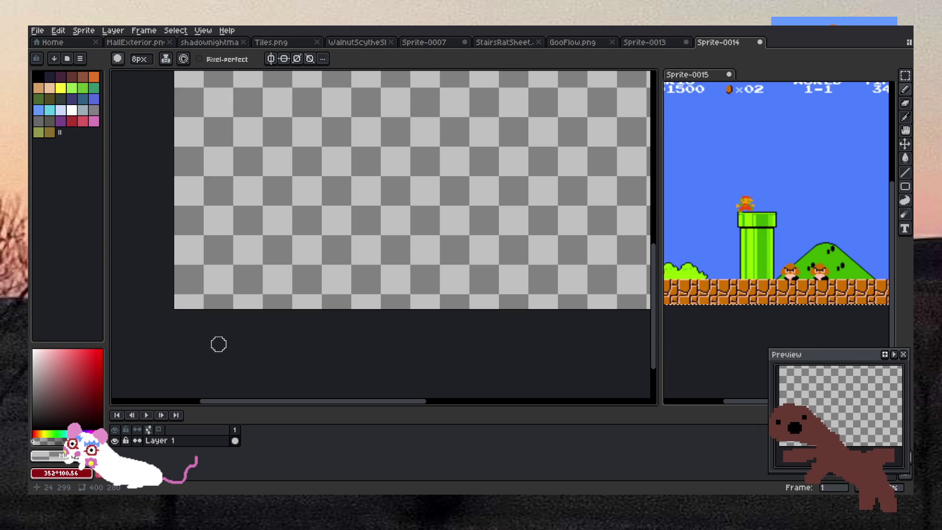
pyautogui.press('b')
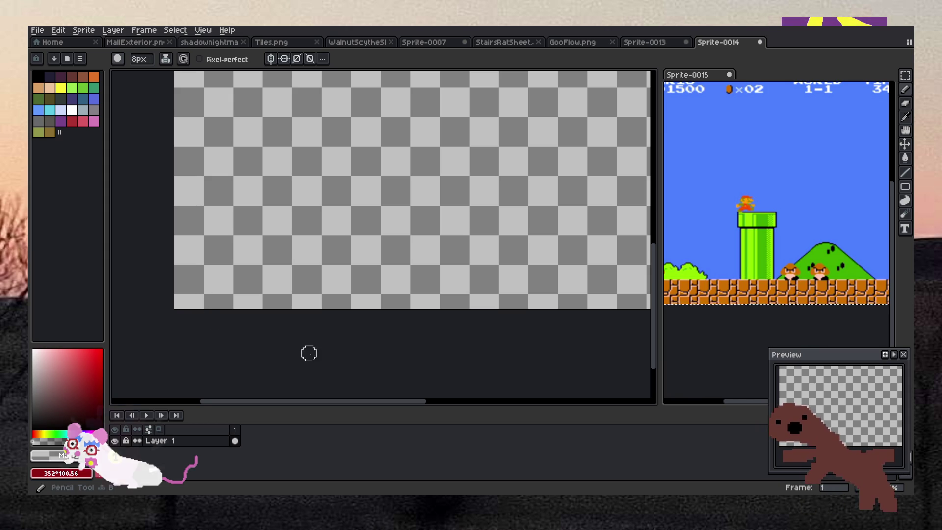
# - Sample the brick orange from the Mario reference and paint a thick hook at lower left
pyautogui.click(746, 340)
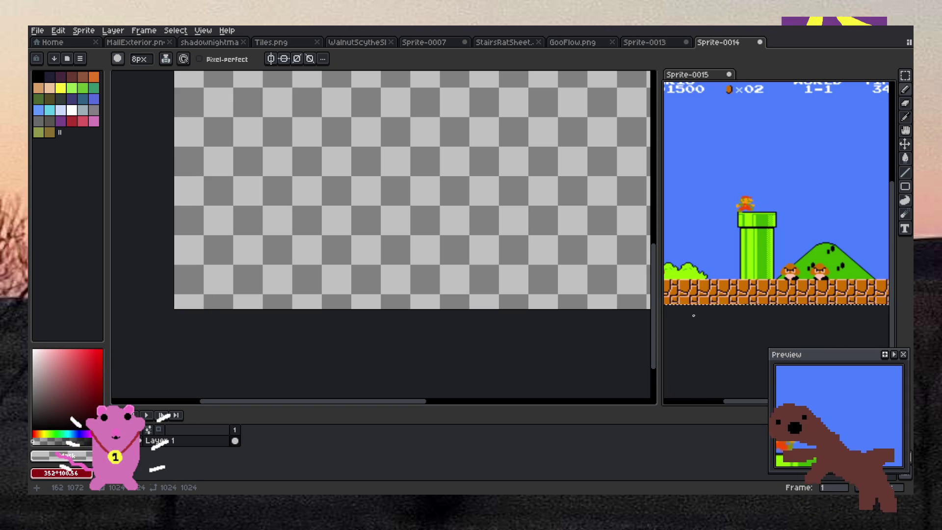
pyautogui.scroll(5, 703, 286)
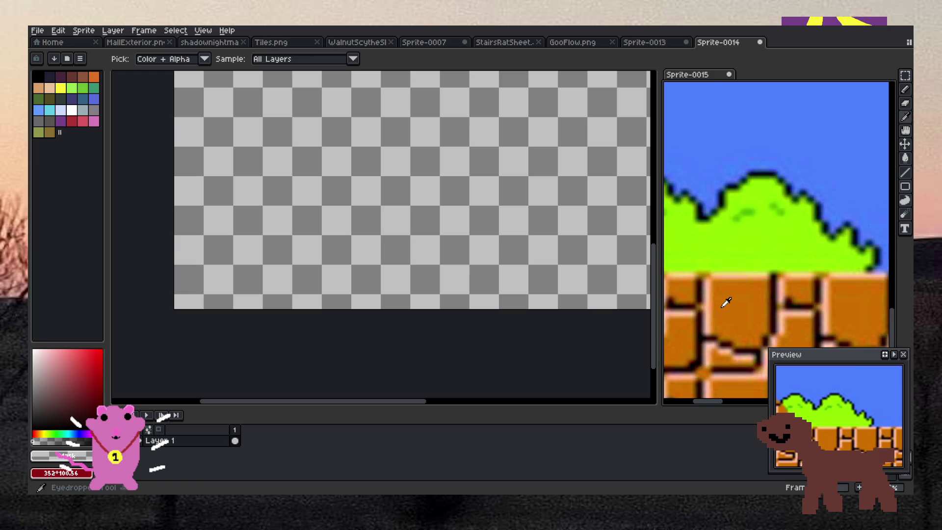
pyautogui.keyDown('alt'); pyautogui.click(729, 301); pyautogui.keyUp('alt')
pyautogui.keyDown('alt'); pyautogui.click(211, 354); pyautogui.keyUp('alt')
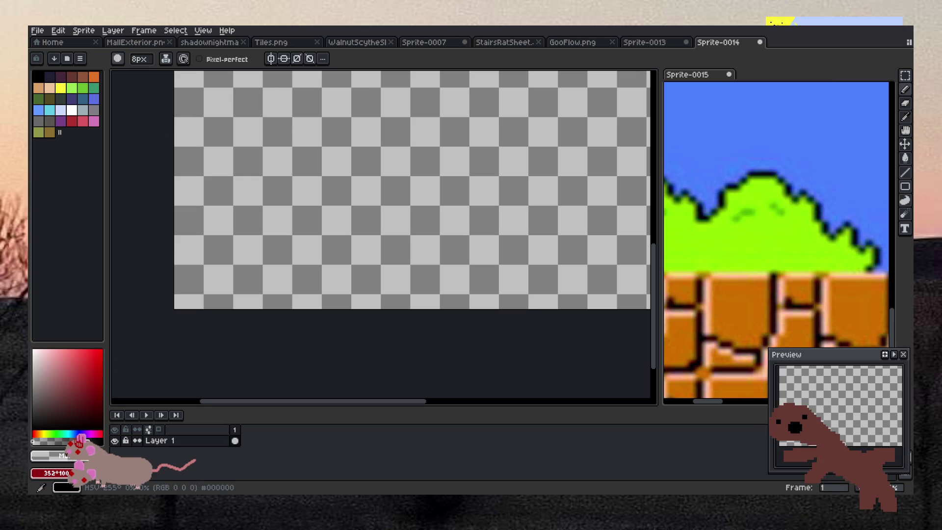
pyautogui.press('ctrl')
pyautogui.press('ctrl')
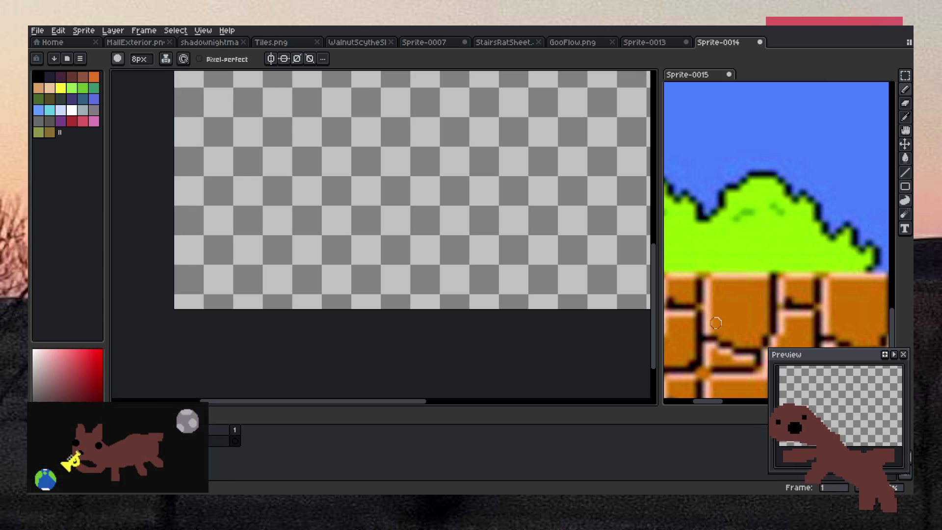
pyautogui.press('i')
pyautogui.click(734, 306)
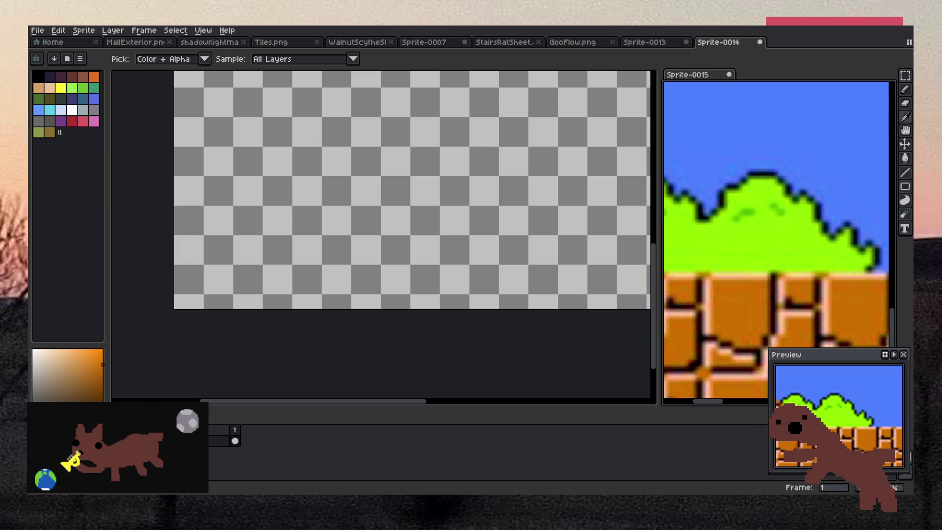
pyautogui.press('b')
pyautogui.click(192, 372)
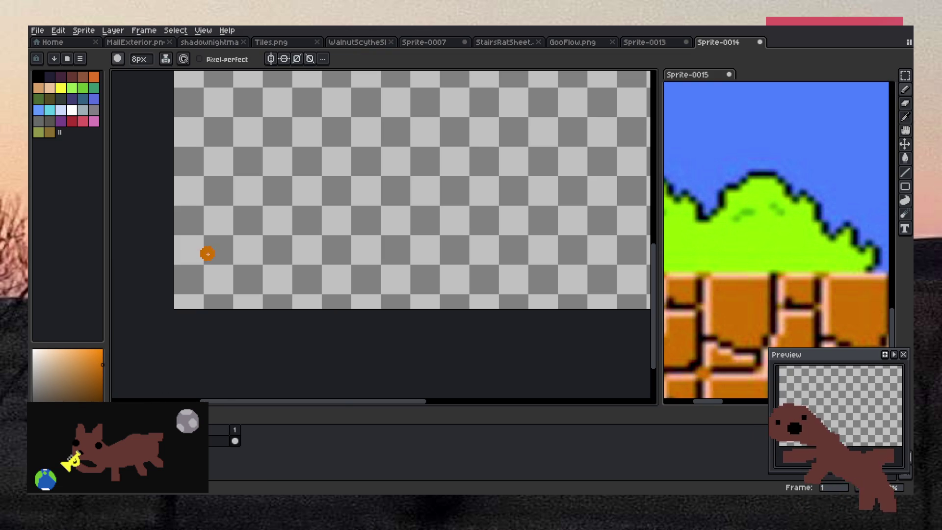
pyautogui.scroll(2, 207, 253)
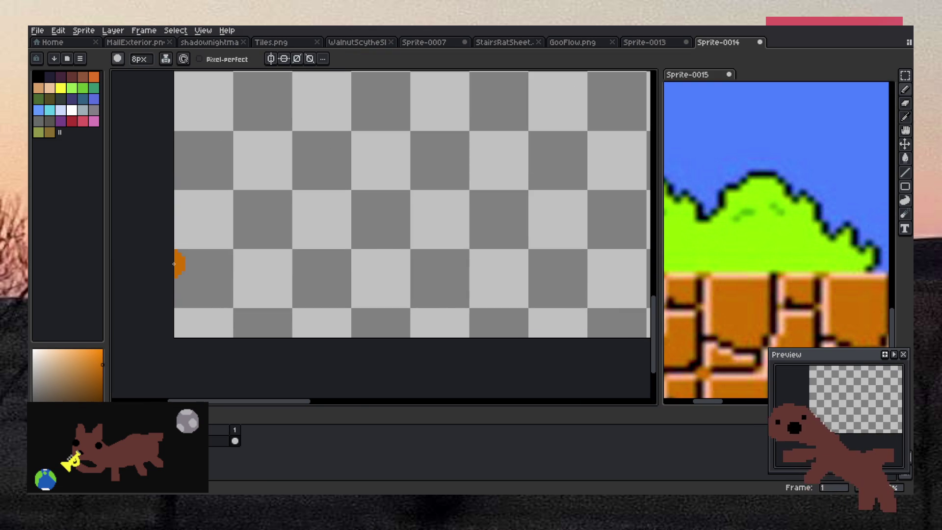
pyautogui.moveTo(200, 265)
pyautogui.mouseDown()
pyautogui.moveTo(234, 264)
pyautogui.moveTo(231, 324)
pyautogui.moveTo(181, 327)
pyautogui.moveTo(240, 267)
pyautogui.moveTo(269, 288)
pyautogui.mouseUp()
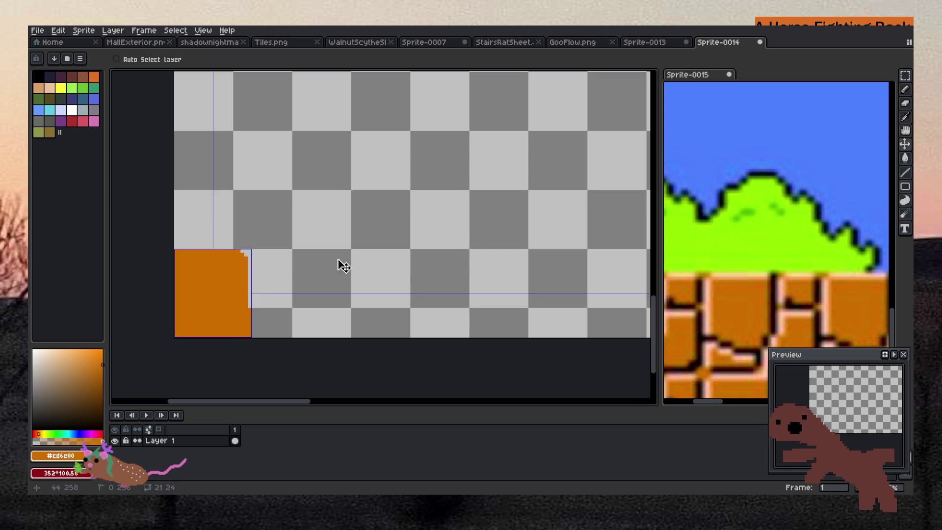
# - Replace the stroke with a 23×24 orange rectangle outline at lower left
pyautogui.hotkey('ctrl', 'z')
pyautogui.hotkey('ctrl', 'z')
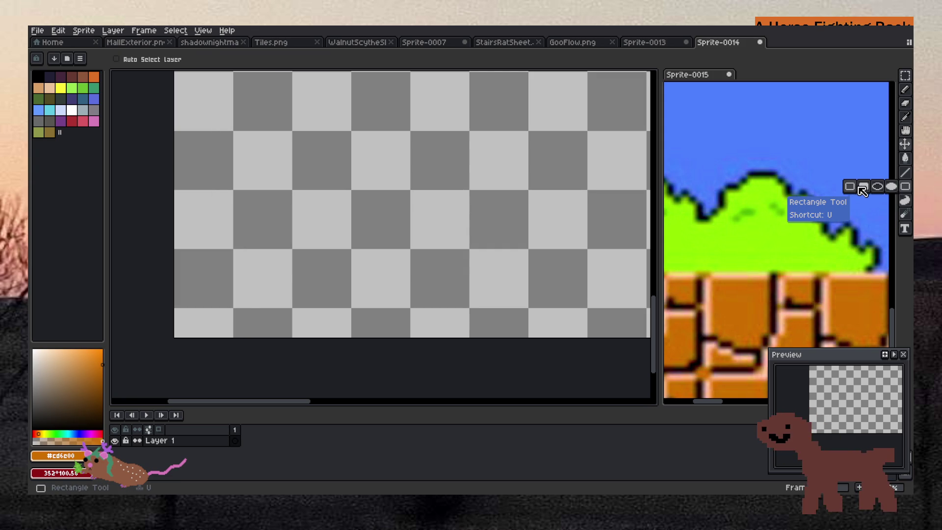
pyautogui.click(905, 186)
pyautogui.moveTo(234, 251)
pyautogui.mouseDown()
pyautogui.moveTo(321, 329)
pyautogui.moveTo(317, 336)
pyautogui.mouseUp()
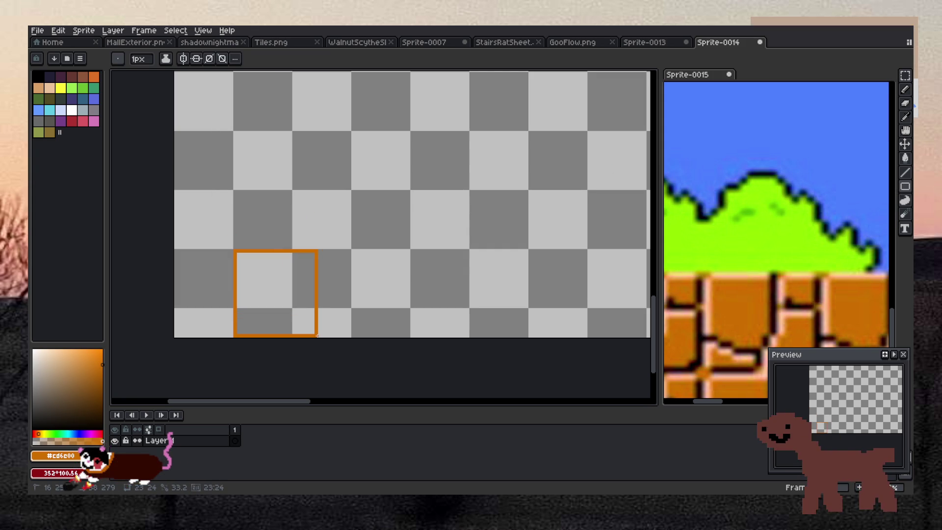
pyautogui.scroll(-1, 272, 324)
pyautogui.scroll(1, 272, 324)
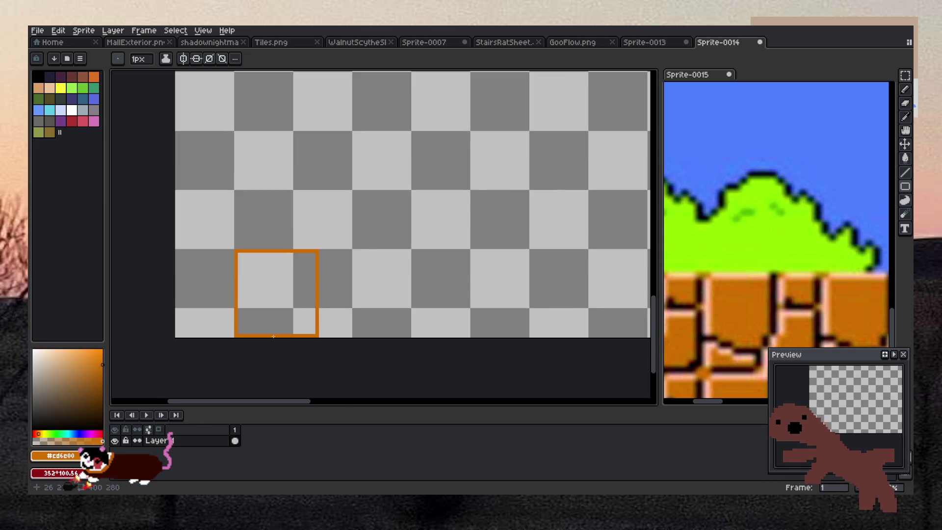
pyautogui.scroll(1, 272, 324)
# - Fill the square outline with solid orange using the paint bucket
pyautogui.press('h')
pyautogui.press('g')
pyautogui.click(271, 238)
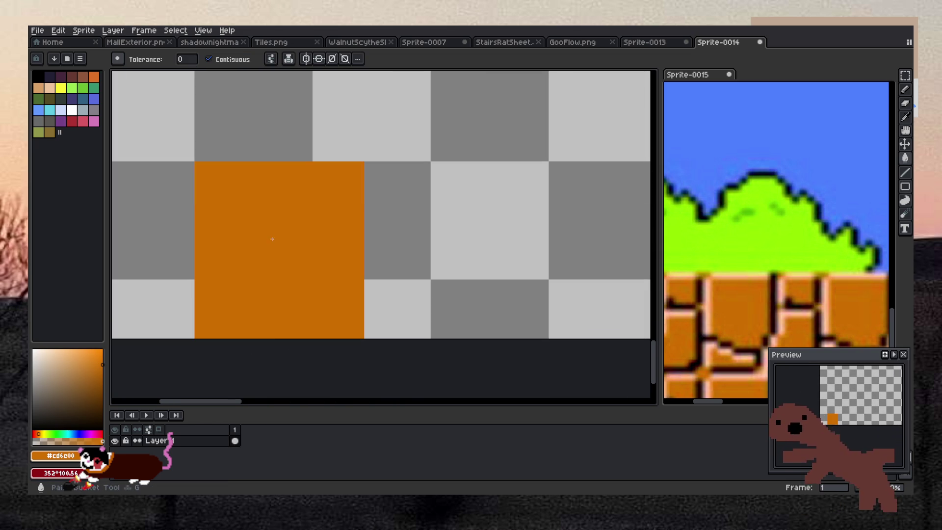
pyautogui.press('b')
pyautogui.click(38, 76)
pyautogui.click(222, 253)
pyautogui.hotkey('ctrl', 'z')
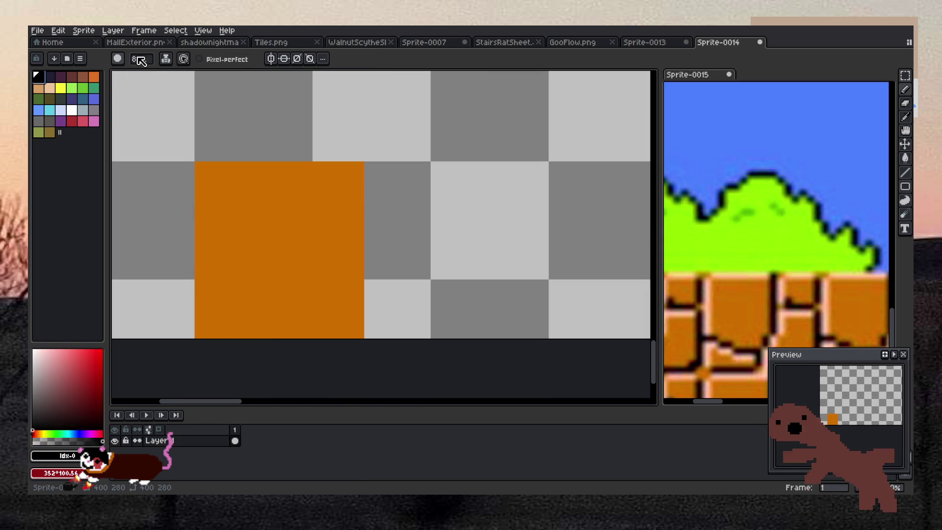
# - Select the orange square with the Magic Wand so drawing stays inside it
pyautogui.click(907, 76)
pyautogui.click(891, 75)
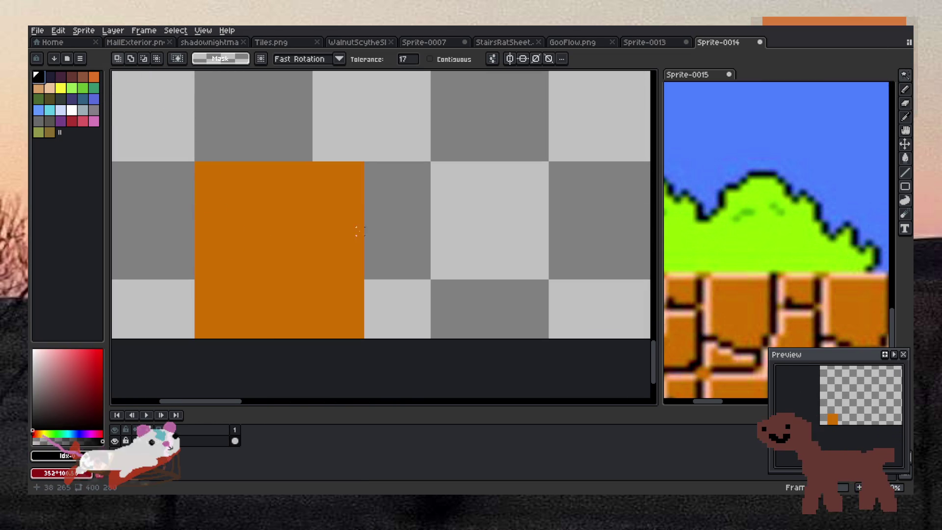
pyautogui.click(232, 238)
pyautogui.press('b')
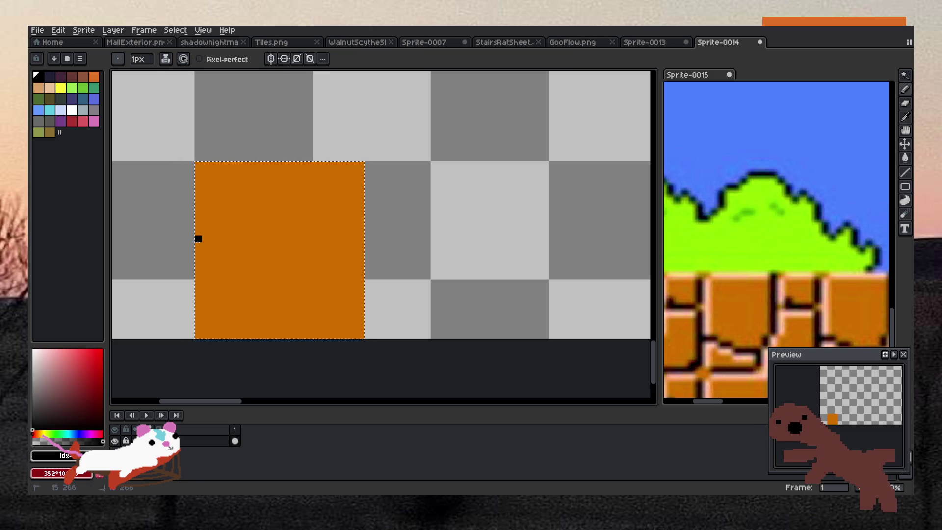
# - Draw black crack lines up to the tile top, across to the right edge, and down-left
pyautogui.moveTo(278, 253); pyautogui.dragTo(295, 165)
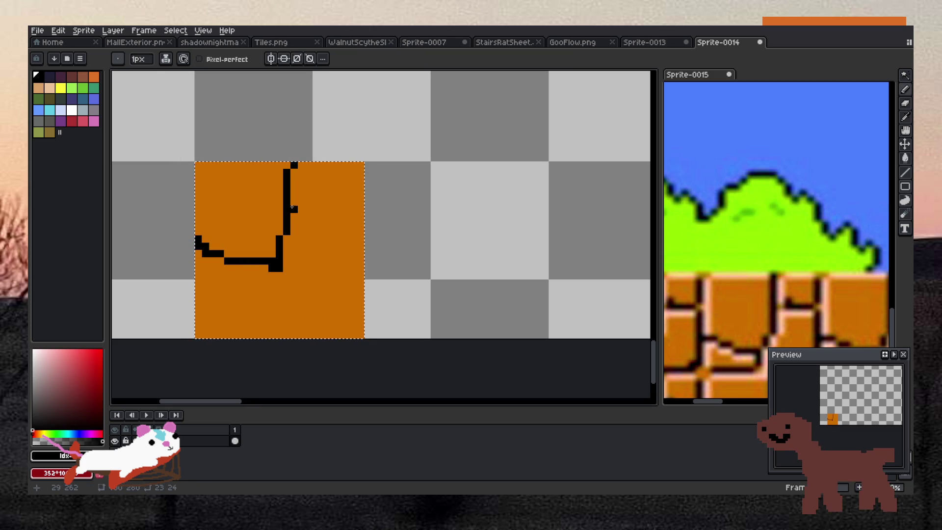
pyautogui.moveTo(293, 208); pyautogui.dragTo(375, 209)
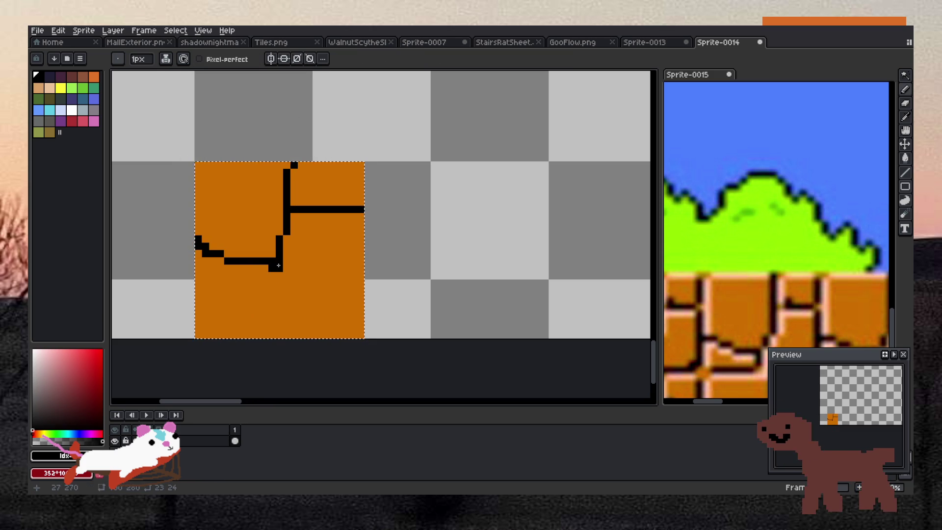
pyautogui.moveTo(278, 265); pyautogui.dragTo(197, 290)
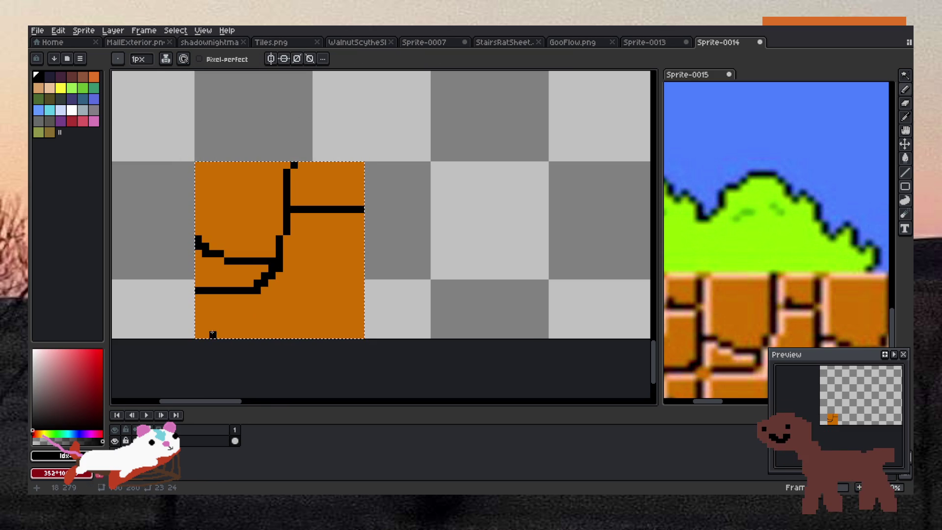
# - Add a black crack along the tile's bottom and extend the right vertical line to the top
pyautogui.scroll(-3, 730, 322)
pyautogui.scroll(2, 730, 322)
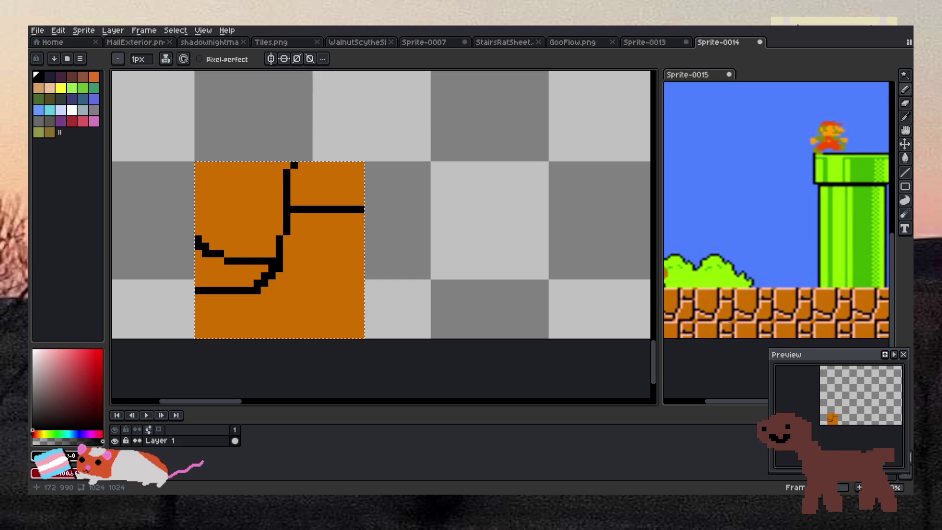
pyautogui.scroll(1, 730, 322)
pyautogui.moveTo(273, 334); pyautogui.dragTo(321, 334)
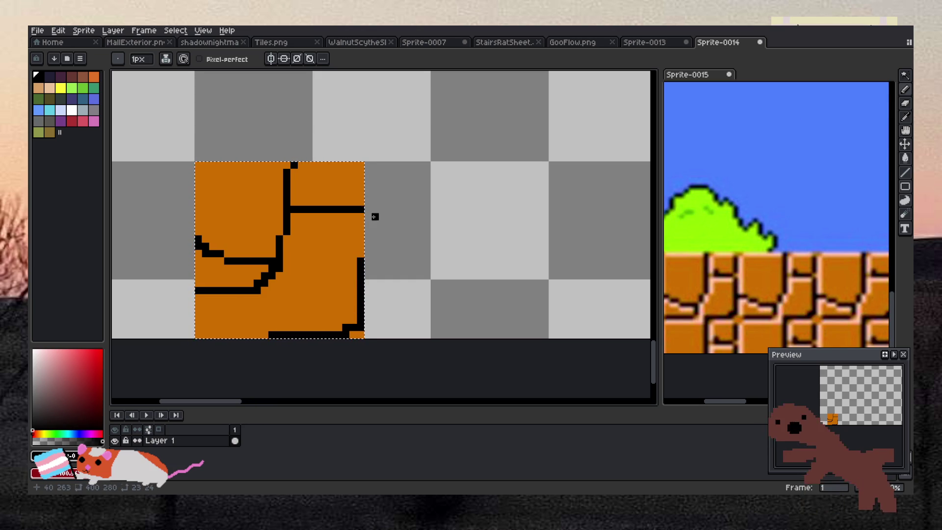
pyautogui.moveTo(359, 251); pyautogui.dragTo(360, 164)
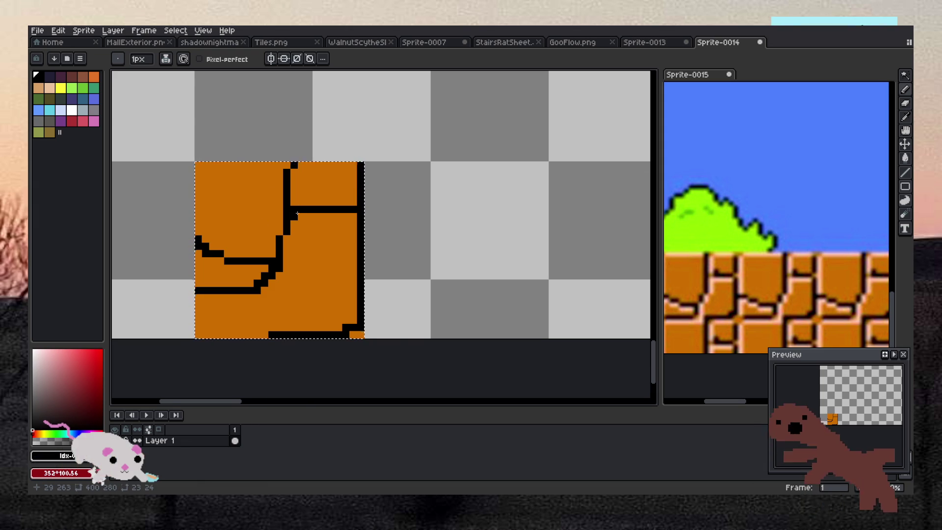
pyautogui.scroll(-5, 297, 214)
pyautogui.scroll(-4, 372, 198)
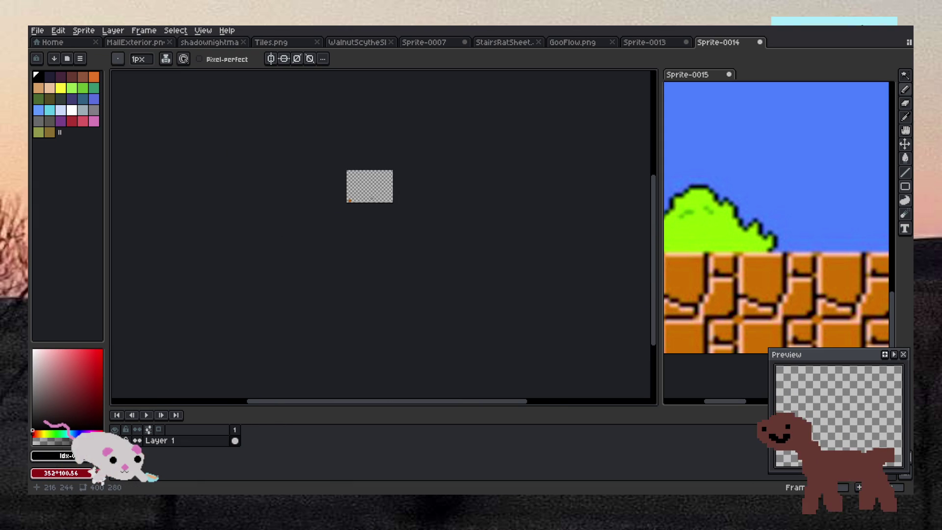
# - Switch to the Rectangular Marquee selection tool
pyautogui.scroll(2, 393, 198)
pyautogui.scroll(1, 363, 173)
pyautogui.scroll(1, 245, 294)
pyautogui.scroll(-1, 155, 352)
pyautogui.scroll(2, 155, 352)
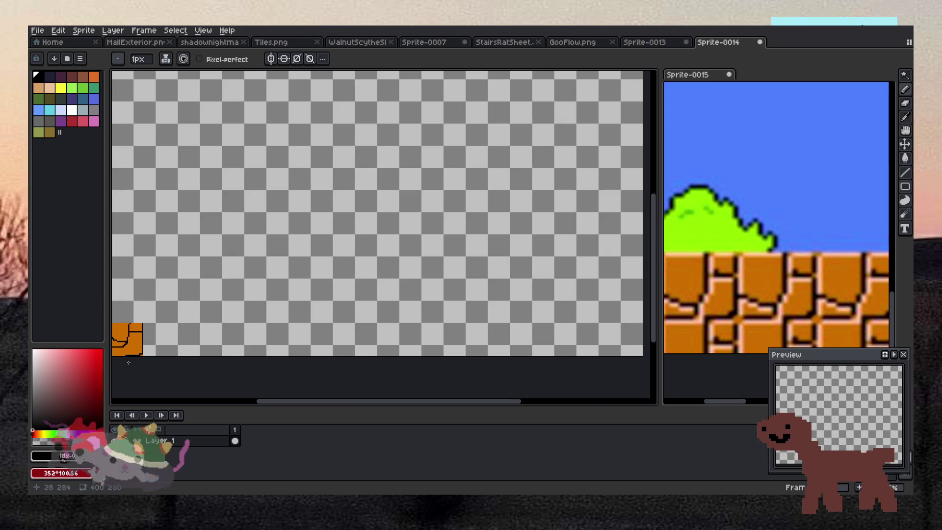
pyautogui.scroll(-4, 142, 356)
pyautogui.scroll(2, 126, 361)
pyautogui.scroll(4, 126, 361)
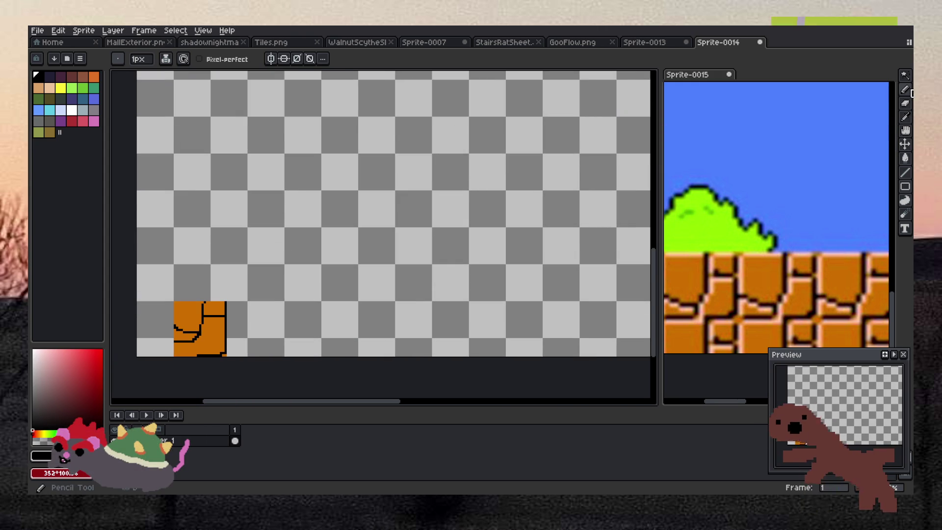
pyautogui.click(905, 74)
pyautogui.click(883, 75)
# - Select the whole orange brick tile and make it a new brush from the Edit menu
pyautogui.scroll(-4, 188, 329)
pyautogui.scroll(2, 168, 330)
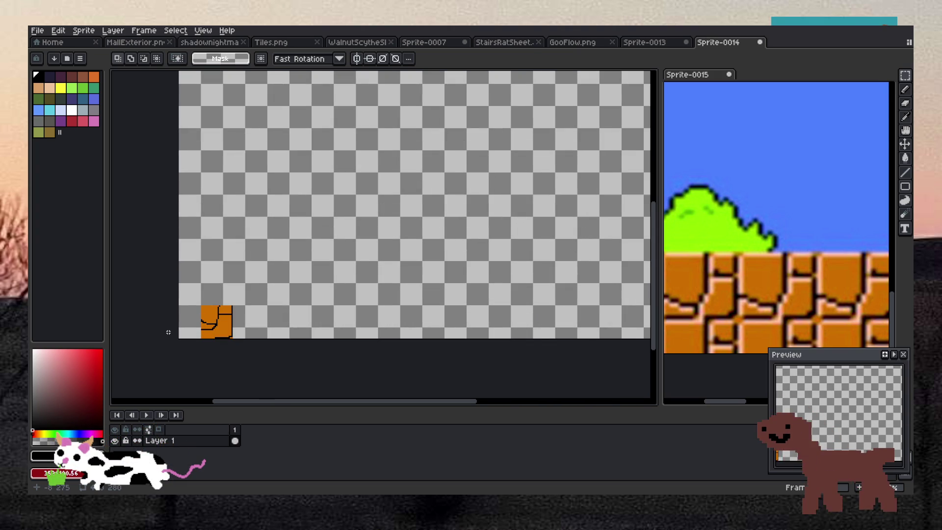
pyautogui.scroll(2, 171, 334)
pyautogui.scroll(1, 170, 334)
pyautogui.scroll(1, 254, 319)
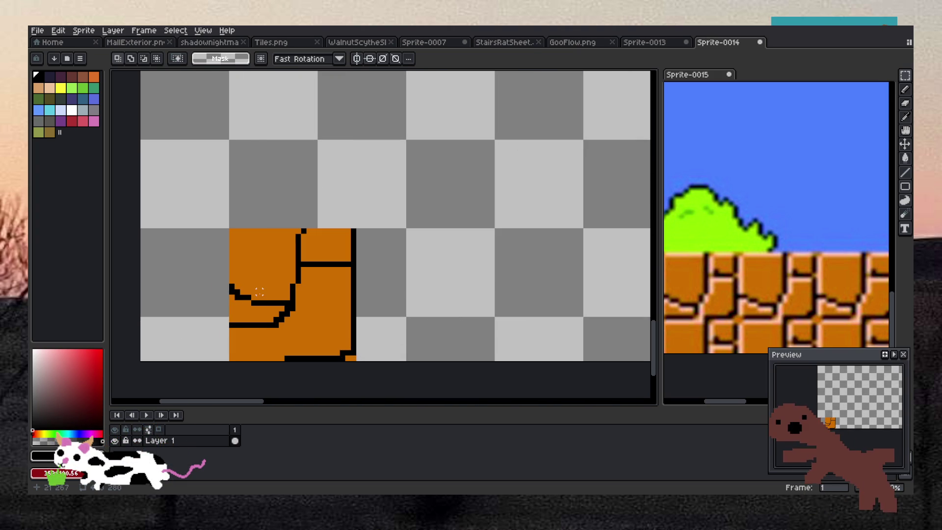
pyautogui.moveTo(230, 229)
pyautogui.mouseDown()
pyautogui.moveTo(310, 342)
pyautogui.moveTo(358, 361)
pyautogui.mouseUp()
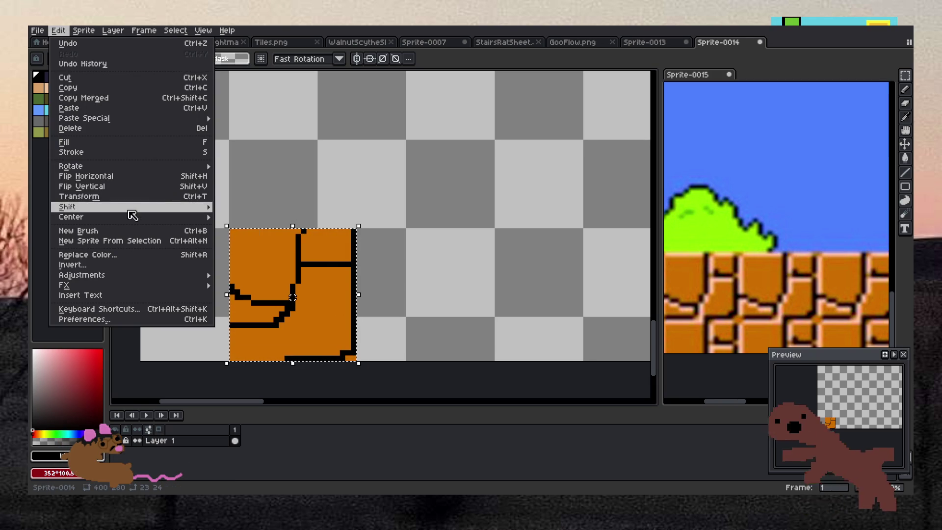
pyautogui.moveTo(130, 208)
pyautogui.click(108, 238)
# - Stamp a brick ground row along the bottom, leaving a gap before a second run on the right
pyautogui.click(361, 278)
pyautogui.scroll(-3, 406, 279)
pyautogui.scroll(3, 432, 277)
pyautogui.scroll(-1, 433, 278)
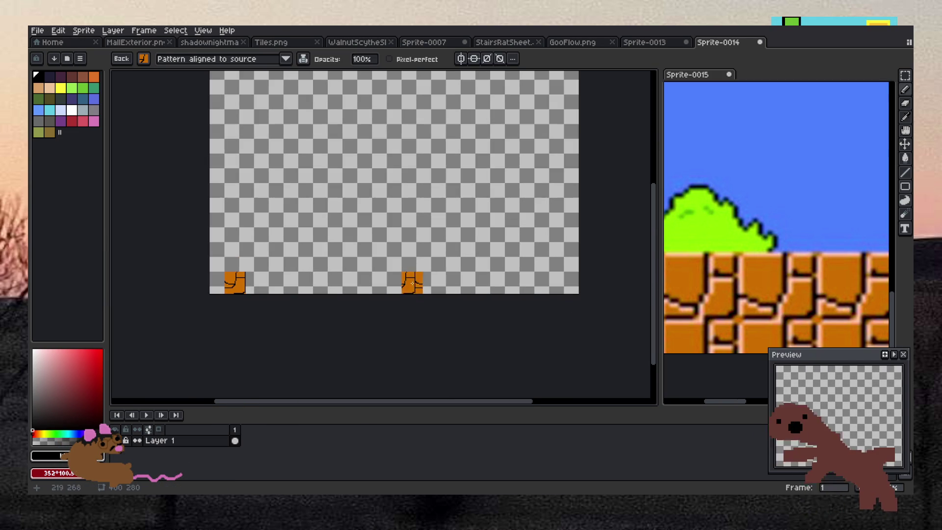
pyautogui.moveTo(228, 284)
pyautogui.mouseDown()
pyautogui.moveTo(557, 286)
pyautogui.moveTo(506, 287)
pyautogui.mouseUp()
pyautogui.hotkey('ctrl', 'z')
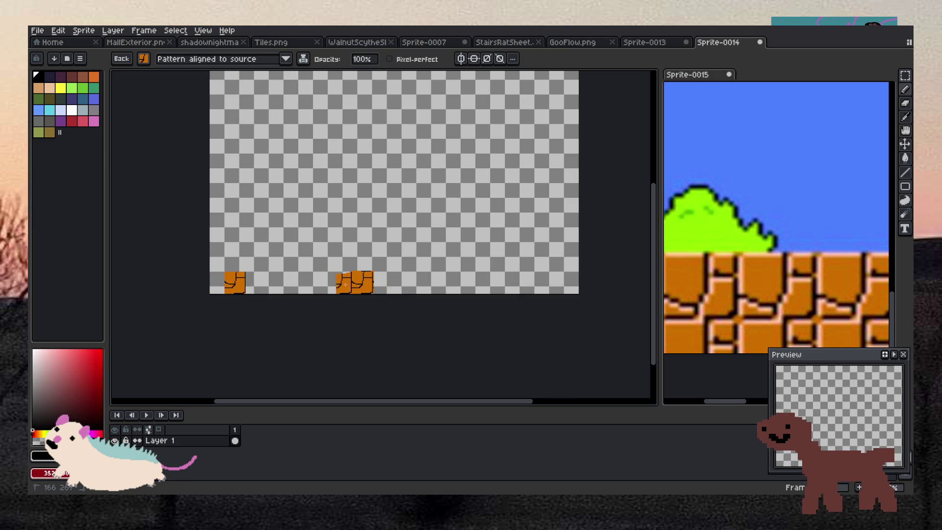
pyautogui.moveTo(346, 284); pyautogui.dragTo(256, 284)
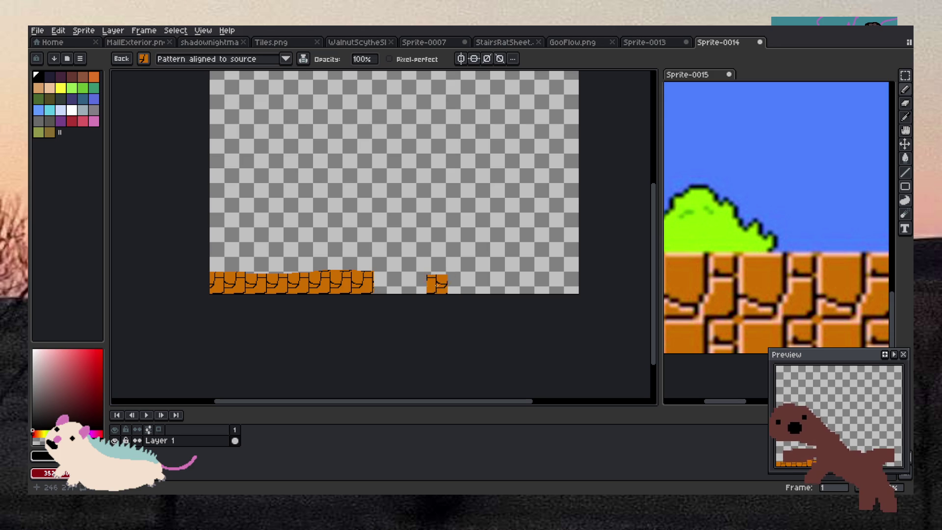
pyautogui.moveTo(460, 283); pyautogui.dragTo(571, 284)
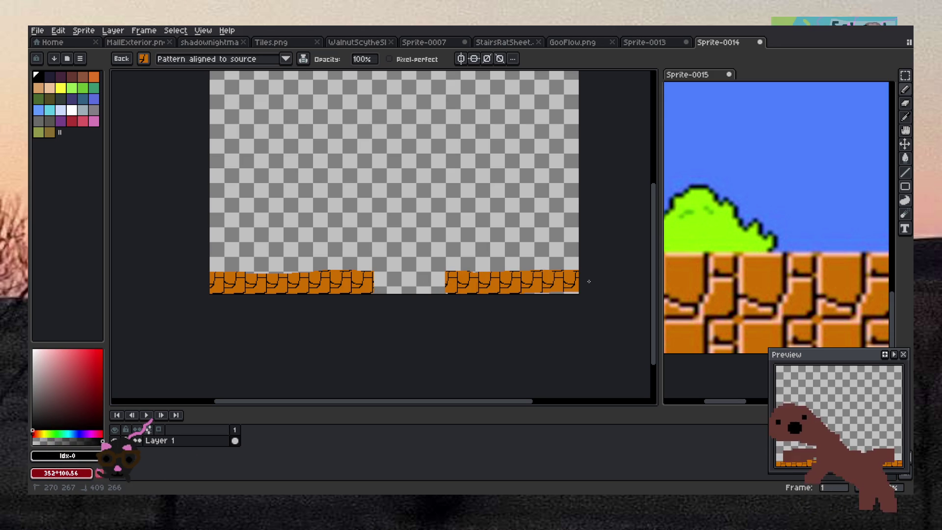
# - Set the brush pattern to 'Aligned to destination' and paint a two-brick floating platform
pyautogui.scroll(-1, 564, 284)
pyautogui.scroll(1, 544, 281)
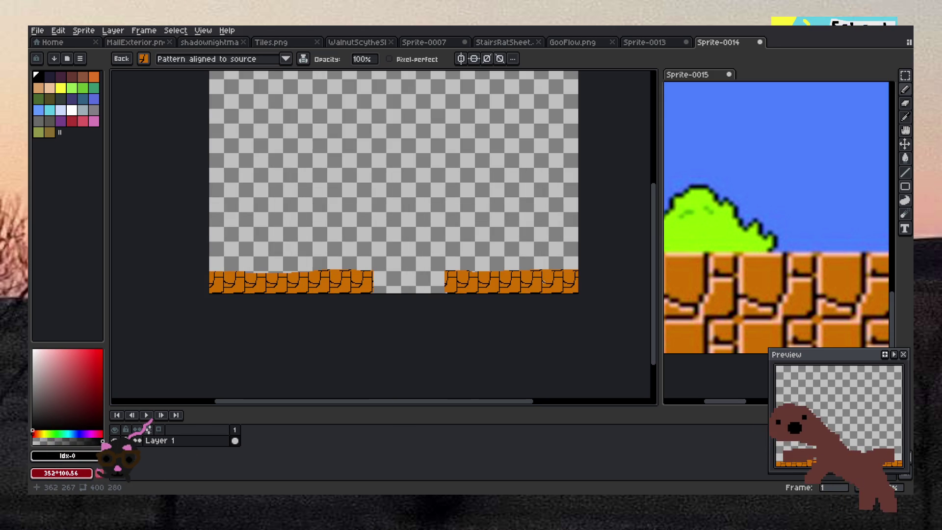
pyautogui.scroll(-4, 751, 182)
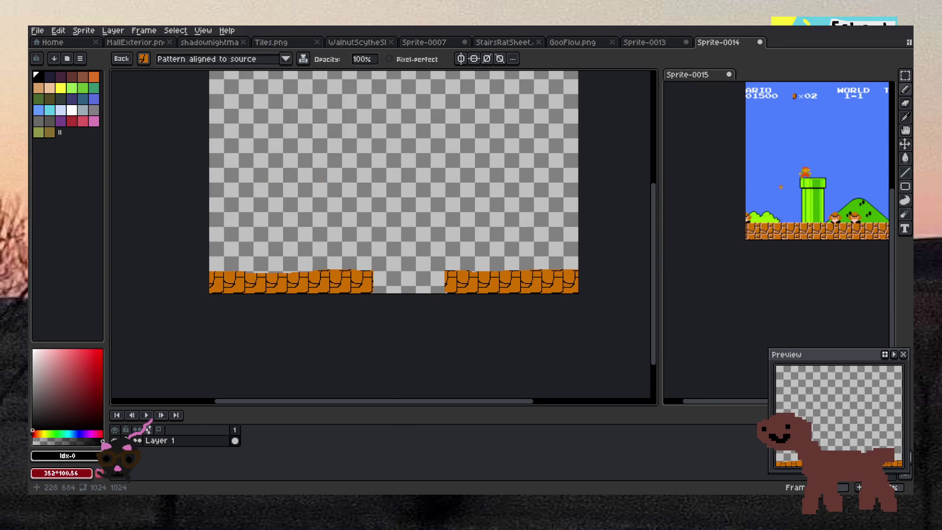
pyautogui.scroll(1, 799, 168)
pyautogui.scroll(1, 297, 211)
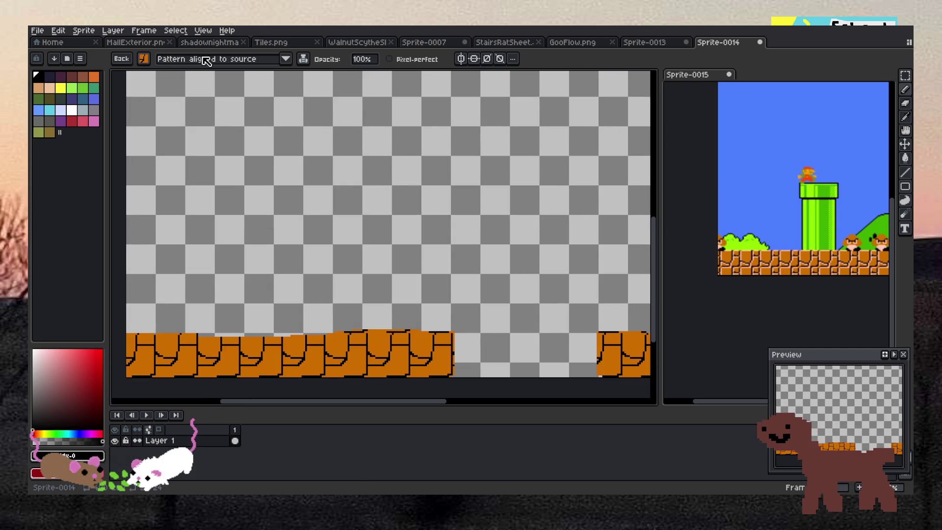
pyautogui.click(221, 59)
pyautogui.click(223, 83)
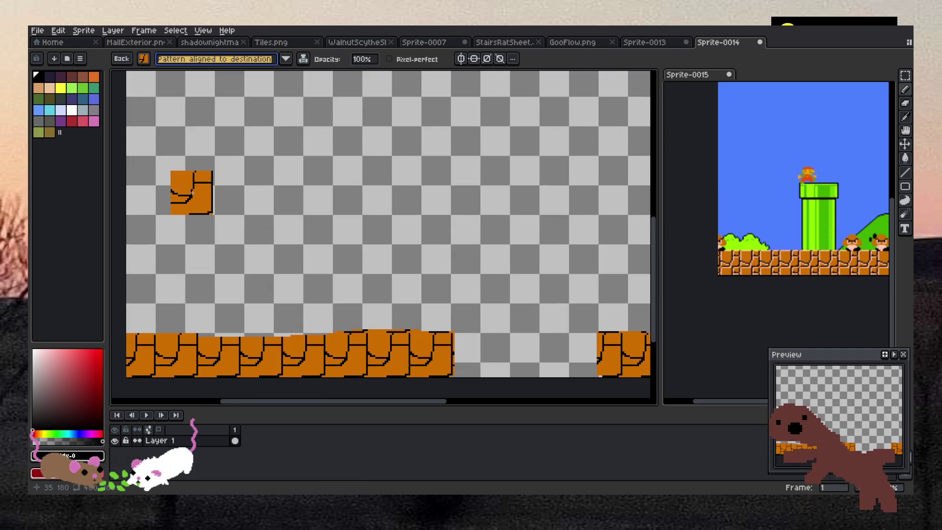
pyautogui.moveTo(194, 193); pyautogui.dragTo(235, 197)
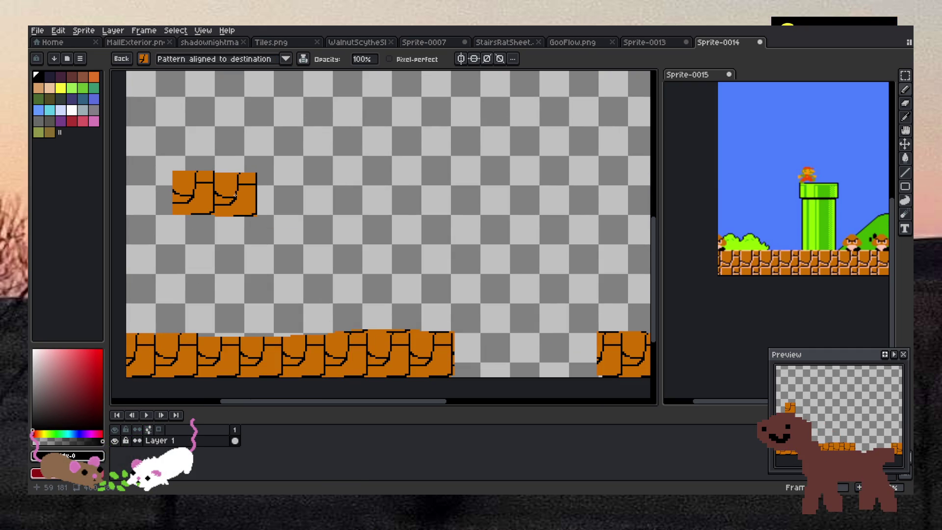
pyautogui.scroll(-2, 351, 128)
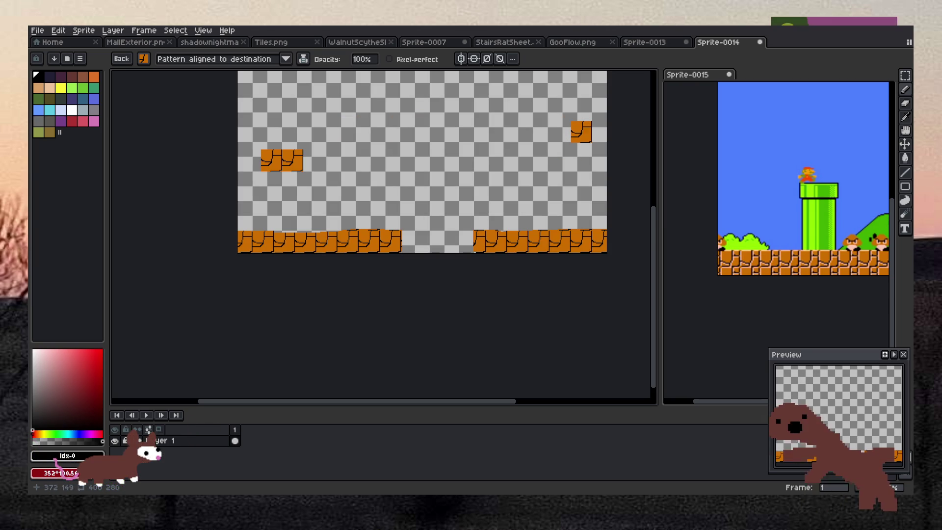
pyautogui.scroll(-3, 457, 174)
pyautogui.scroll(3, 478, 157)
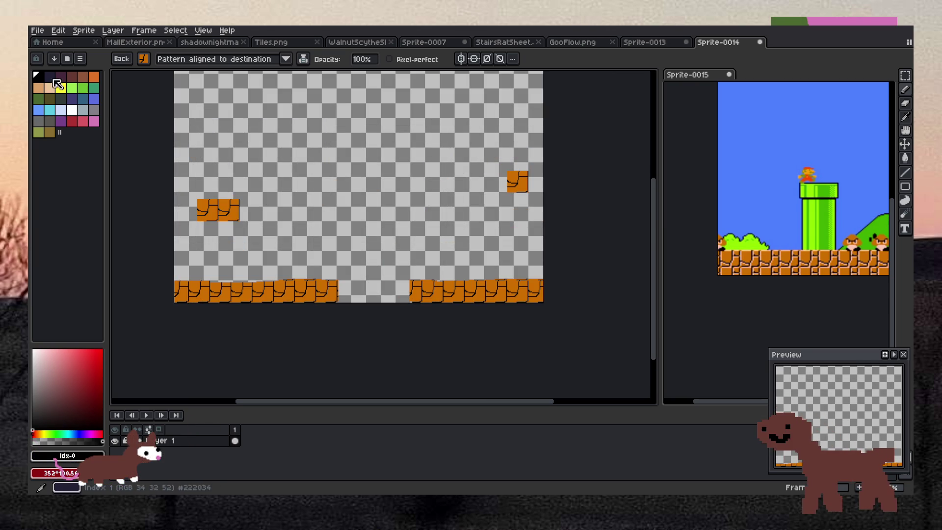
# - Switch to brown with a plain square 8 px brush and begin the dog's brown outline
pyautogui.click(71, 76)
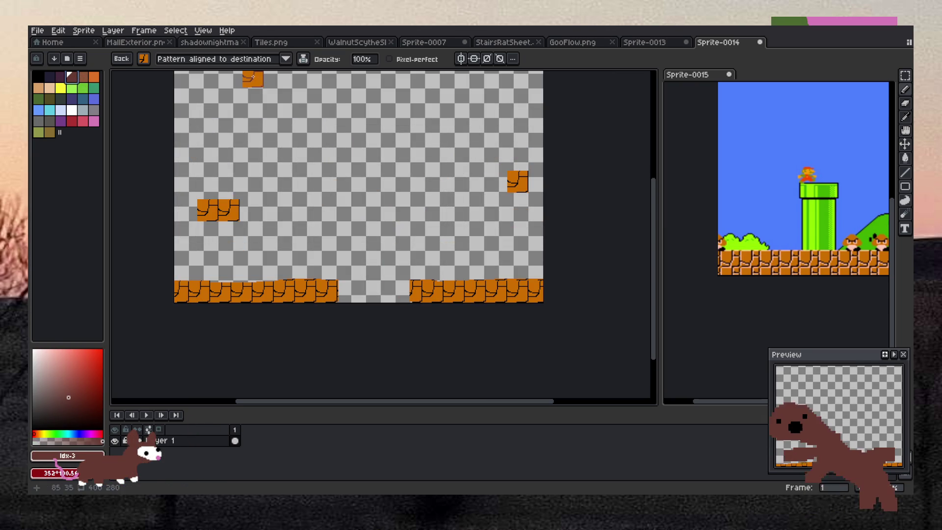
pyautogui.click(143, 58)
pyautogui.click(161, 37)
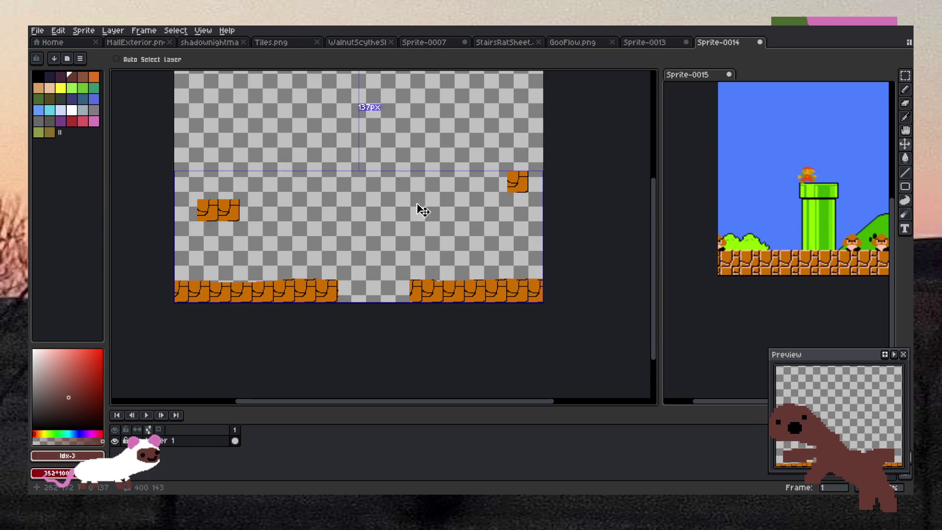
pyautogui.click(140, 59)
pyautogui.moveTo(146, 72); pyautogui.dragTo(147, 75)
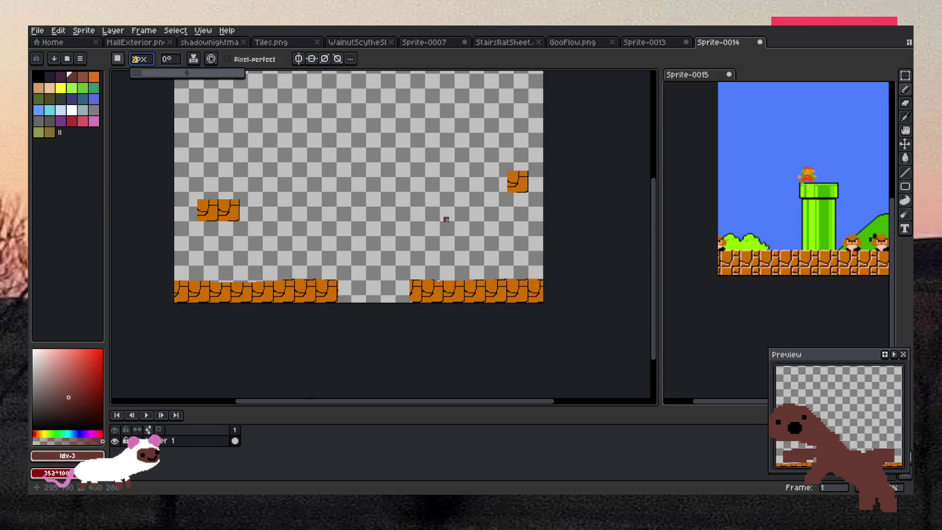
pyautogui.scroll(2, 430, 211)
pyautogui.scroll(-1, 340, 216)
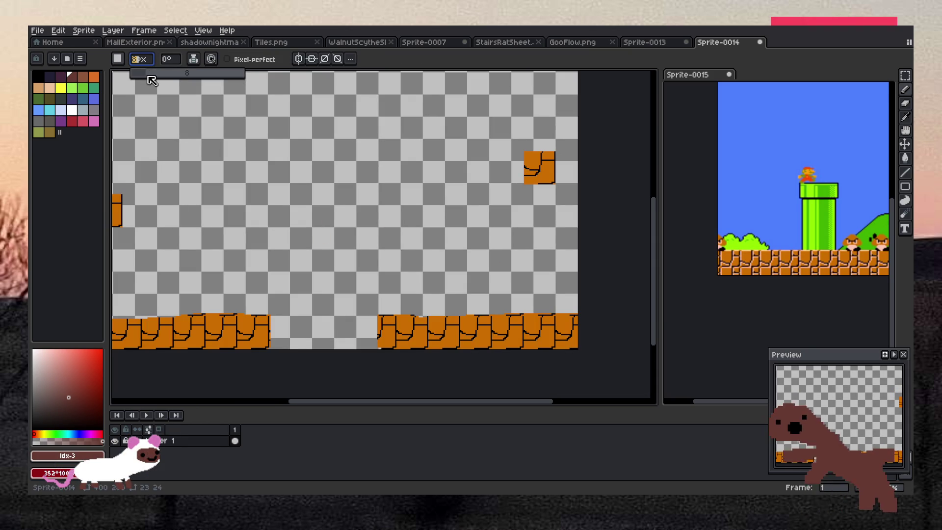
pyautogui.scroll(1, 357, 250)
pyautogui.moveTo(320, 225)
pyautogui.mouseDown()
pyautogui.moveTo(283, 264)
pyautogui.moveTo(339, 237)
pyautogui.moveTo(314, 278)
pyautogui.mouseUp()
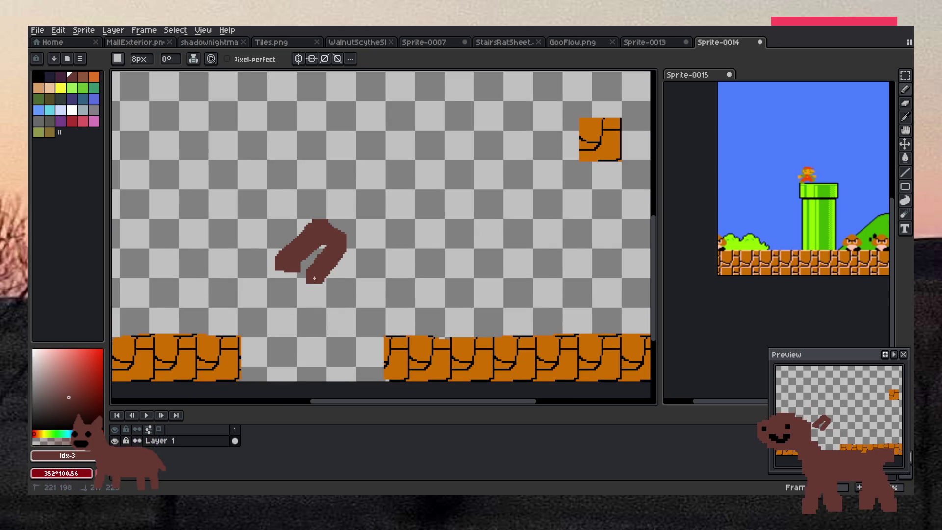
# - Close the brown dog outline, bucket-fill it brown, and paint the tail
pyautogui.moveTo(349, 243)
pyautogui.mouseDown()
pyautogui.moveTo(410, 250)
pyautogui.moveTo(433, 275)
pyautogui.moveTo(440, 244)
pyautogui.moveTo(456, 238)
pyautogui.moveTo(430, 189)
pyautogui.moveTo(337, 169)
pyautogui.moveTo(299, 129)
pyautogui.moveTo(255, 164)
pyautogui.moveTo(339, 231)
pyautogui.mouseUp()
pyautogui.press('g')
pyautogui.click(455, 214)
pyautogui.press('b')
pyautogui.moveTo(455, 206); pyautogui.dragTo(478, 223)
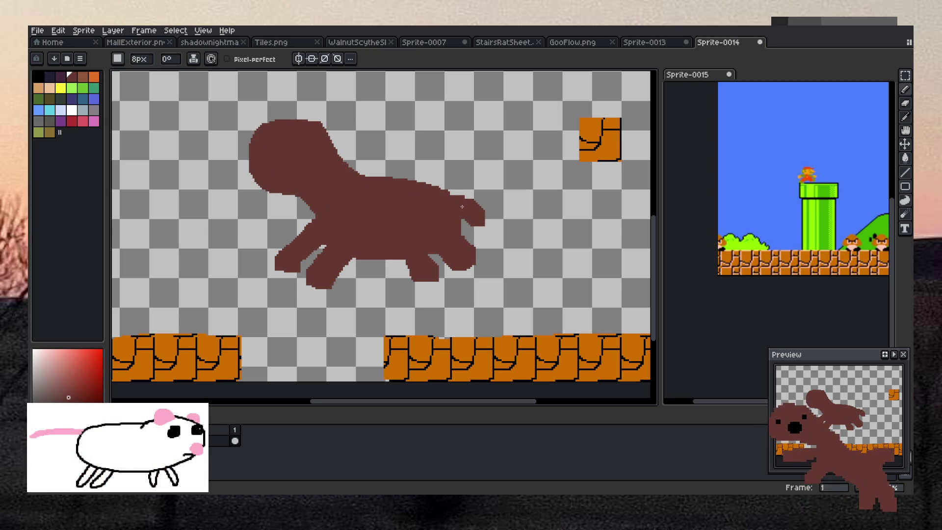
# - Build up the dog's head in brown and paint two pointed ears
pyautogui.scroll(-5, 464, 221)
pyautogui.scroll(3, 360, 161)
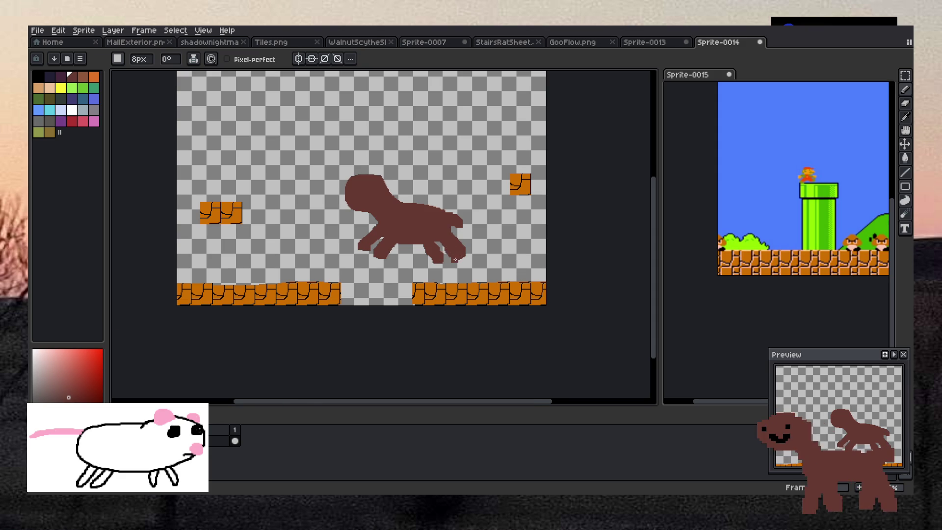
pyautogui.scroll(3, 454, 259)
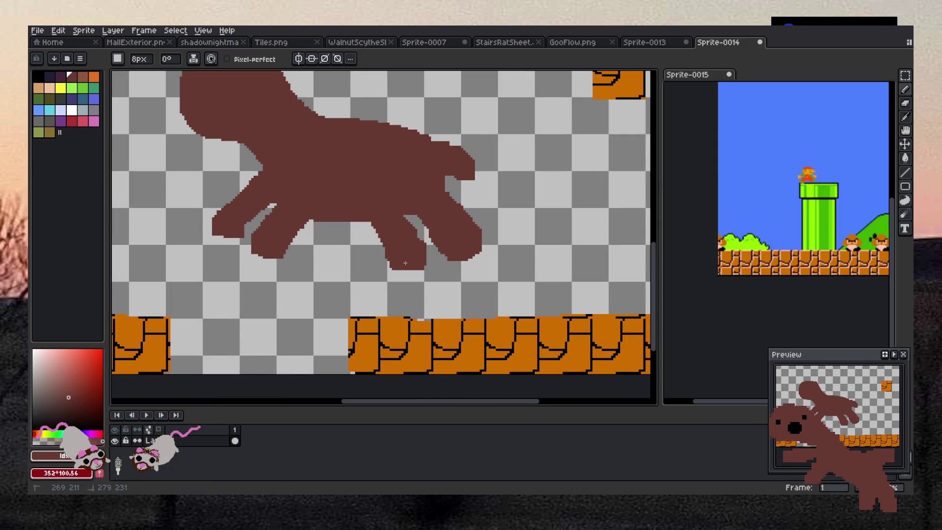
pyautogui.scroll(-5, 400, 212)
pyautogui.scroll(3, 363, 162)
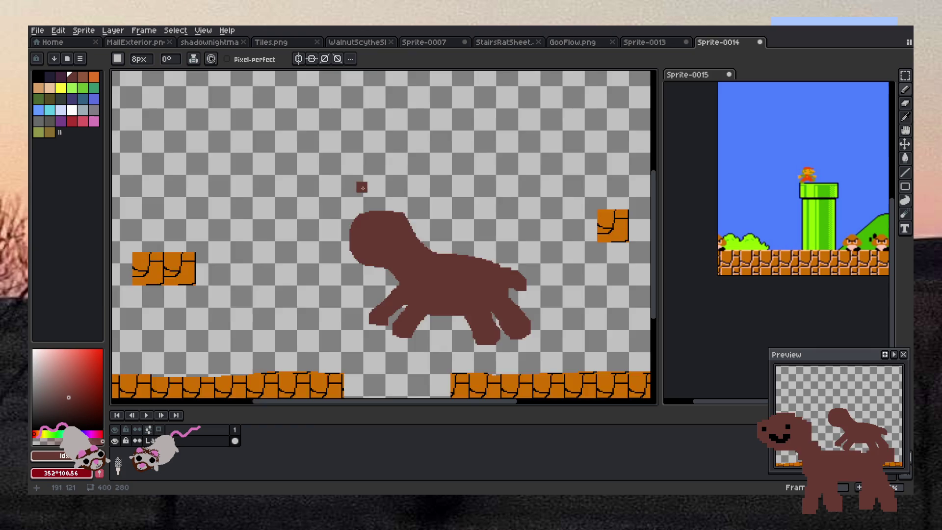
pyautogui.scroll(2, 359, 166)
pyautogui.moveTo(361, 213)
pyautogui.mouseDown()
pyautogui.moveTo(338, 245)
pyautogui.moveTo(356, 237)
pyautogui.mouseUp()
pyautogui.moveTo(423, 242)
pyautogui.mouseDown()
pyautogui.moveTo(441, 196)
pyautogui.moveTo(449, 245)
pyautogui.moveTo(420, 206)
pyautogui.mouseUp()
pyautogui.press('b')
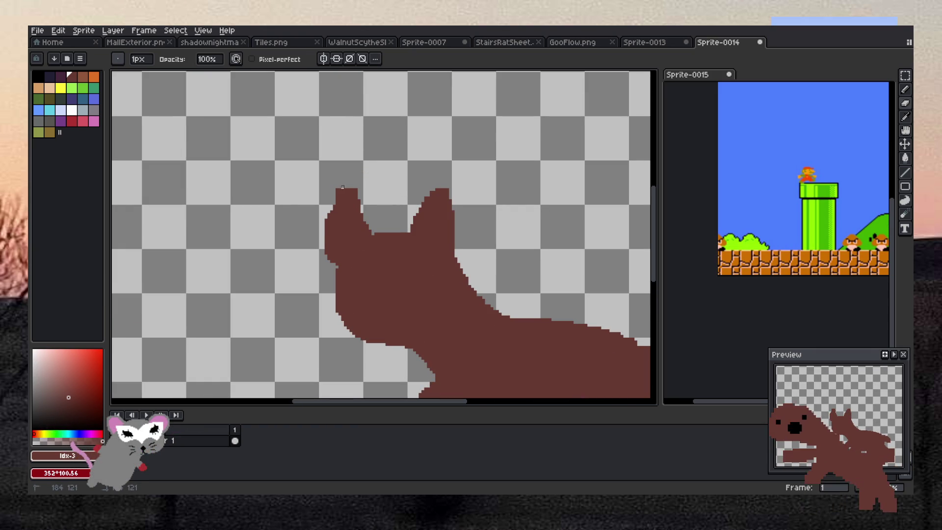
pyautogui.scroll(-4, 343, 187)
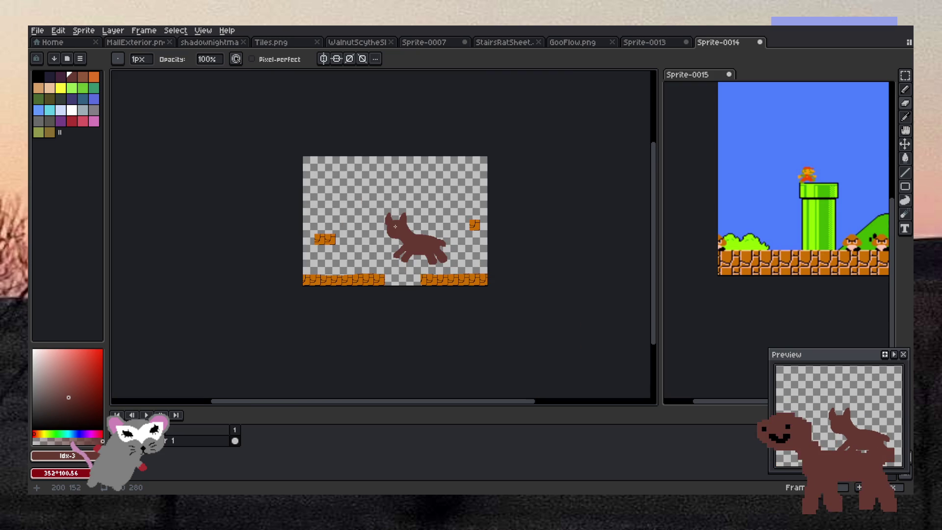
pyautogui.scroll(2, 399, 229)
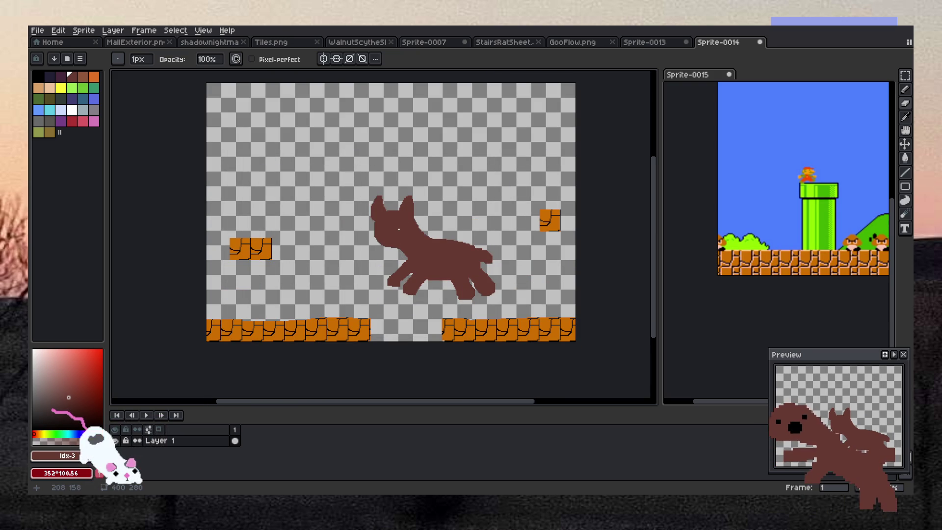
# - Switch to black with a round 9 px brush
pyautogui.press('x')
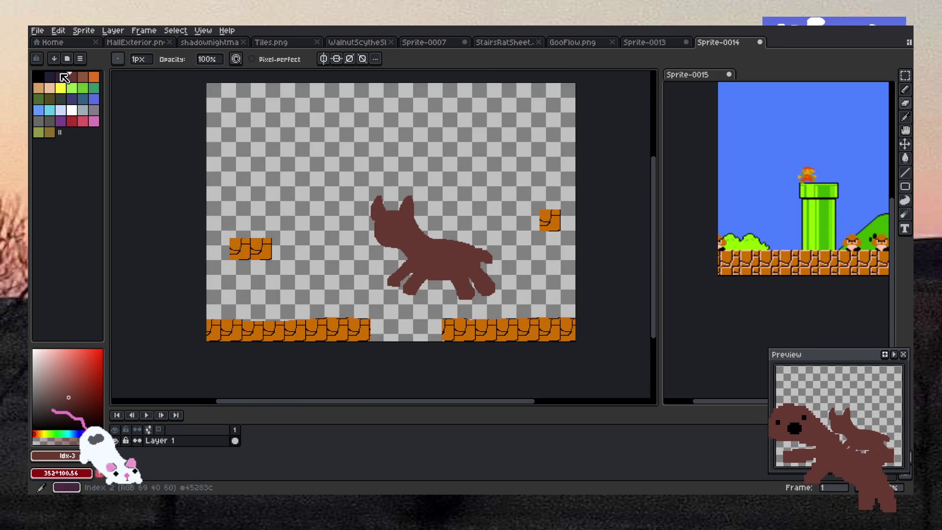
pyautogui.press('e')
pyautogui.click(118, 59)
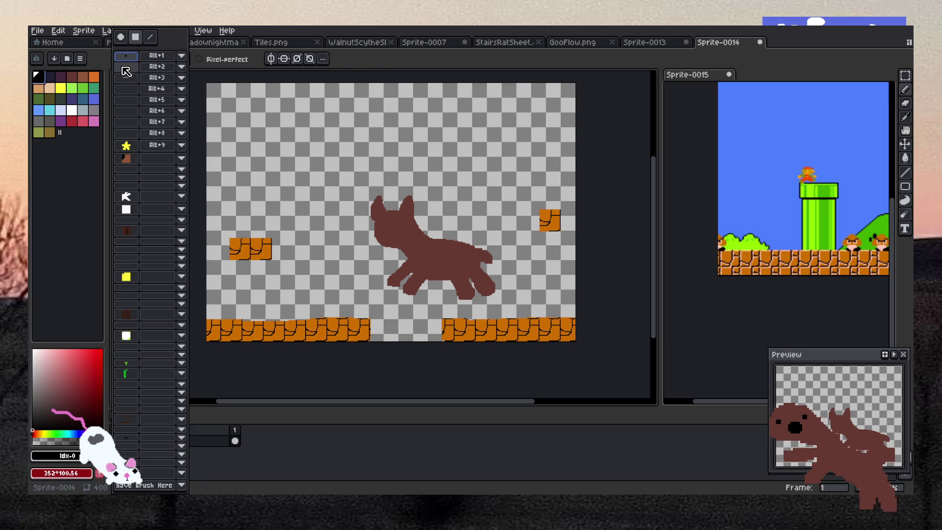
pyautogui.click(121, 37)
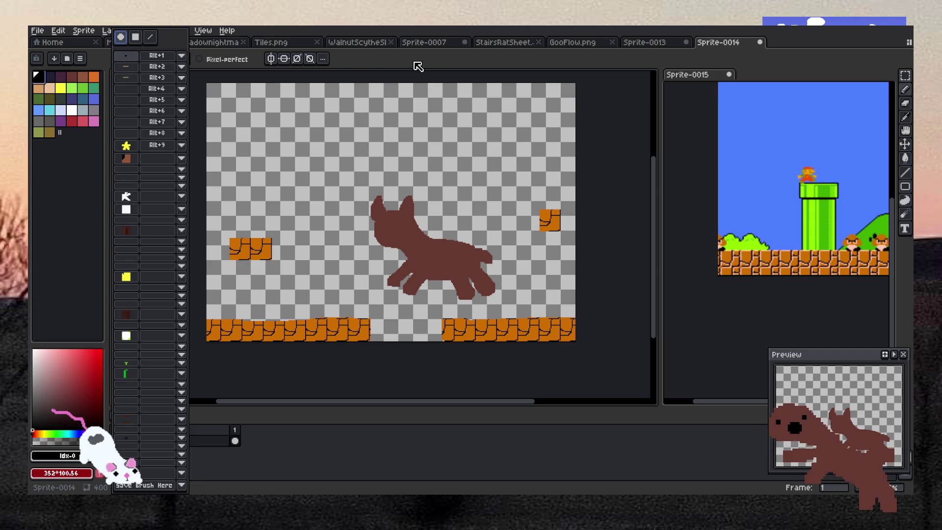
pyautogui.click(419, 68)
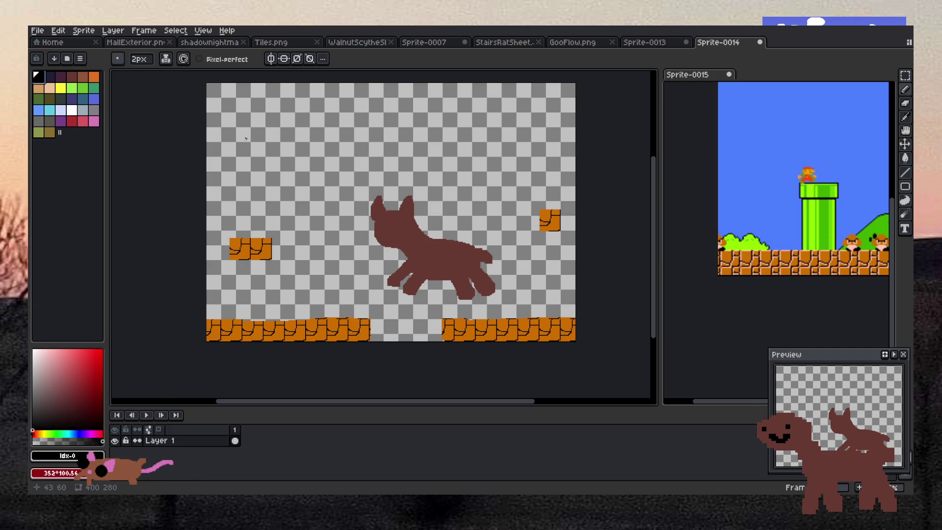
pyautogui.click(140, 60)
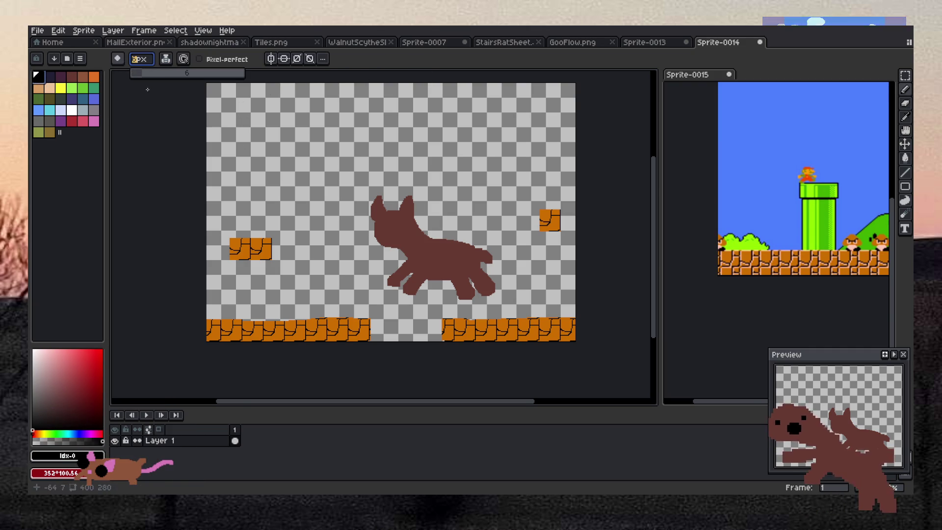
pyautogui.press('+')
pyautogui.moveTo(142, 78); pyautogui.dragTo(154, 81)
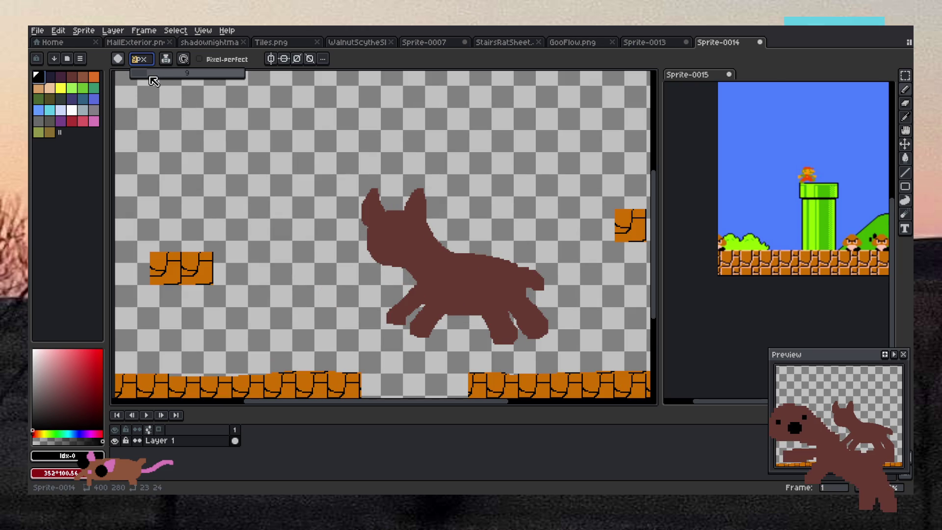
# - Paint a black eye, undo the stray stroke, and reduce the brush to 5 px
pyautogui.scroll(2, 387, 246)
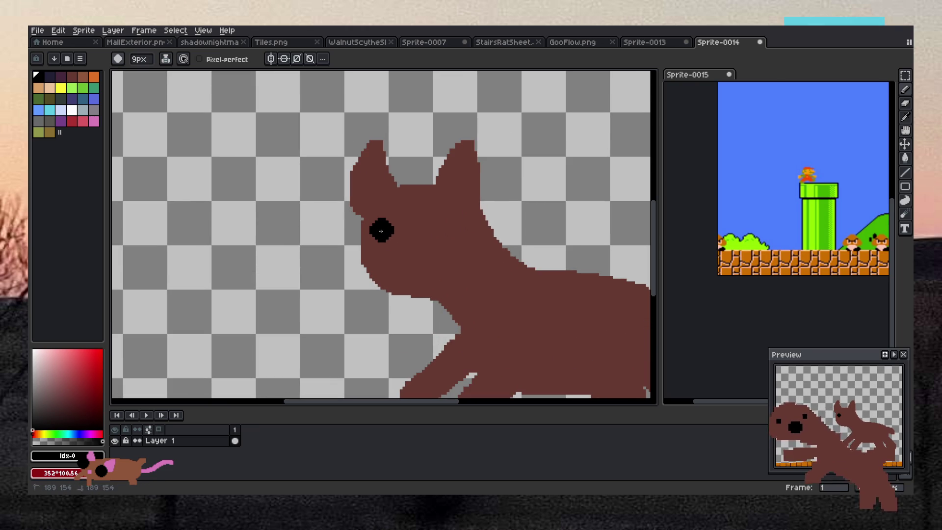
pyautogui.scroll(-2, 462, 243)
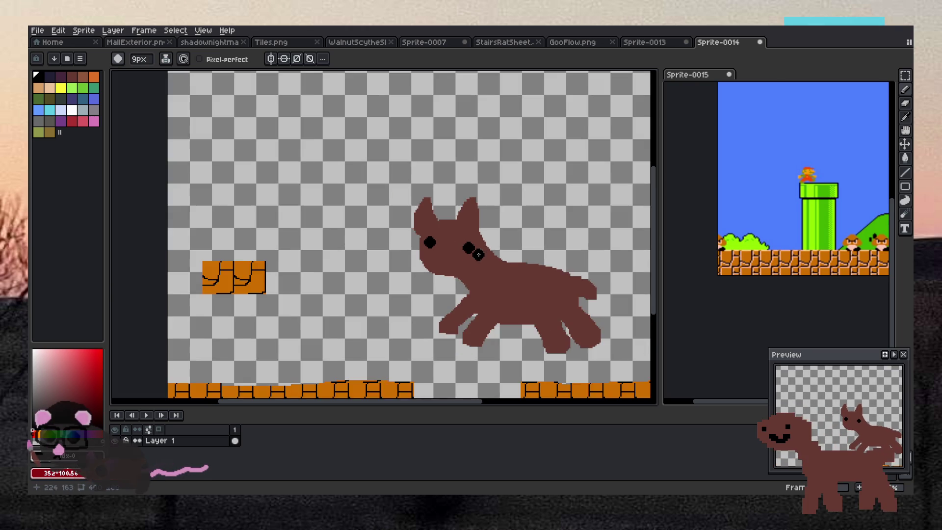
pyautogui.scroll(2, 386, 240)
pyautogui.moveTo(372, 221); pyautogui.dragTo(386, 240)
pyautogui.hotkey('ctrl', 'z')
pyautogui.scroll(1, 387, 240)
pyautogui.click(139, 59)
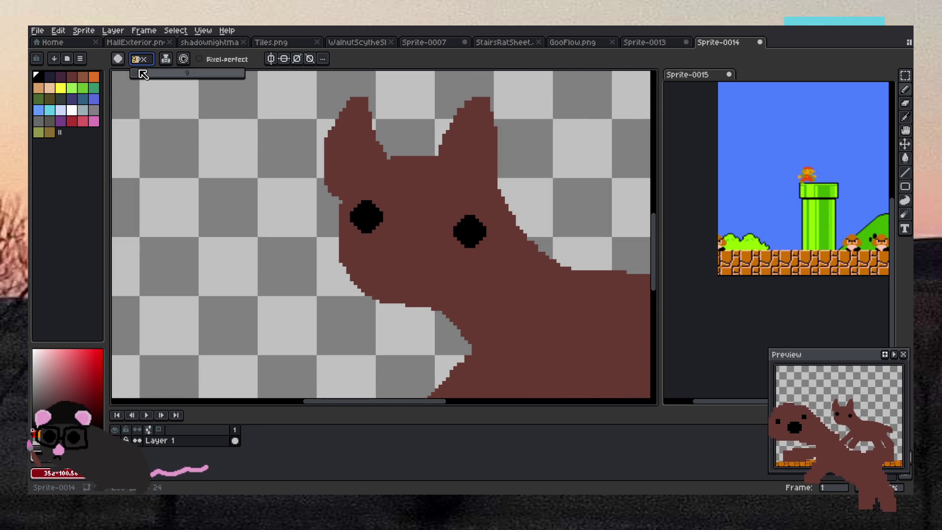
pyautogui.moveTo(143, 76); pyautogui.dragTo(146, 77)
# - Paint the dog's black smiling mouth, redrawing it after undoing the first attempt
pyautogui.scroll(2, 469, 246)
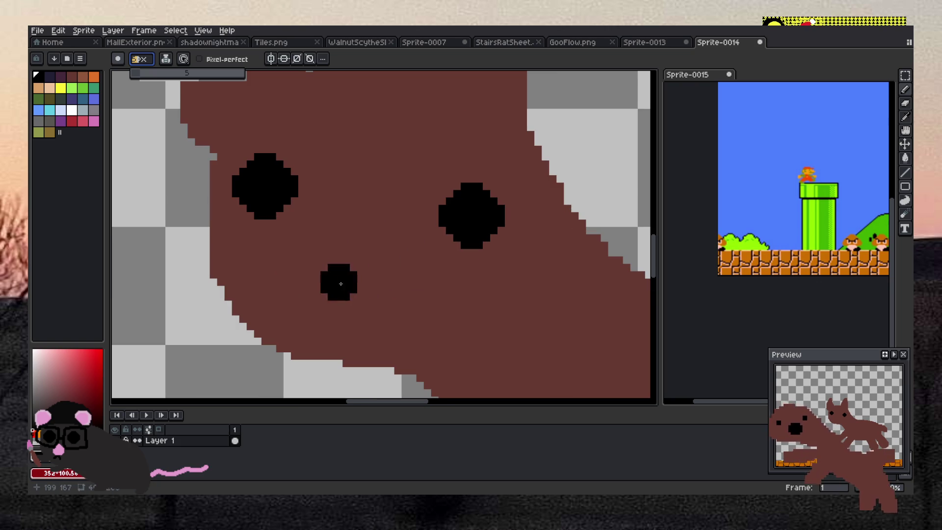
pyautogui.moveTo(275, 276)
pyautogui.mouseDown()
pyautogui.moveTo(287, 290)
pyautogui.moveTo(412, 282)
pyautogui.mouseUp()
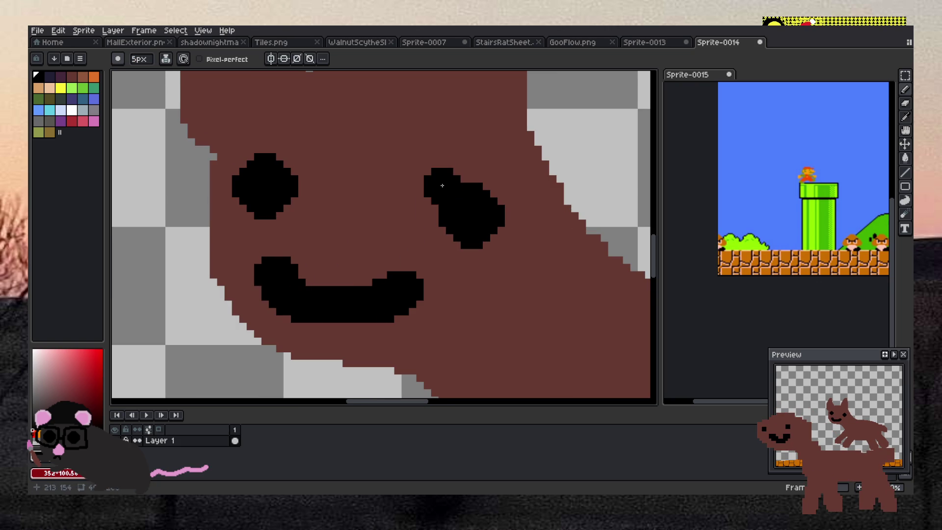
pyautogui.scroll(-2, 444, 181)
pyautogui.scroll(-2, 444, 181)
pyautogui.scroll(4, 461, 198)
pyautogui.hotkey('ctrl', 'z')
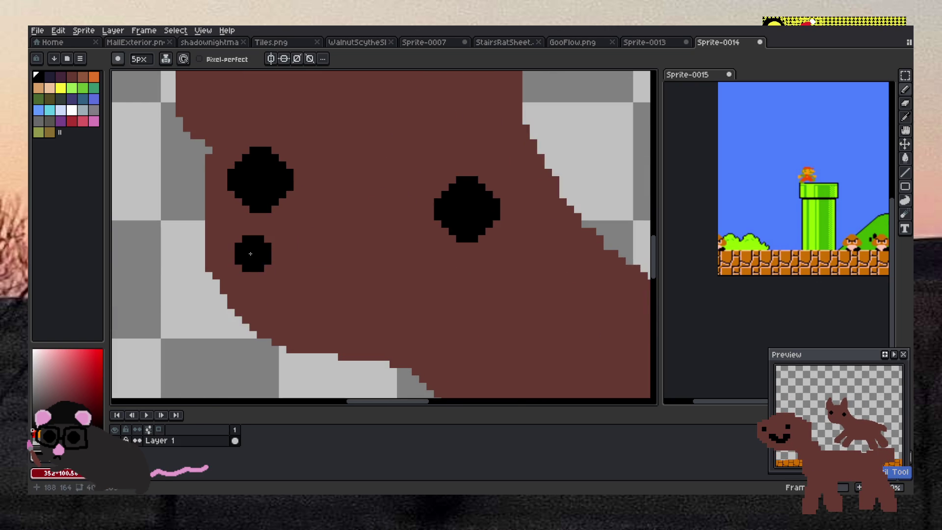
pyautogui.moveTo(245, 251); pyautogui.dragTo(373, 304)
pyautogui.scroll(-6, 441, 207)
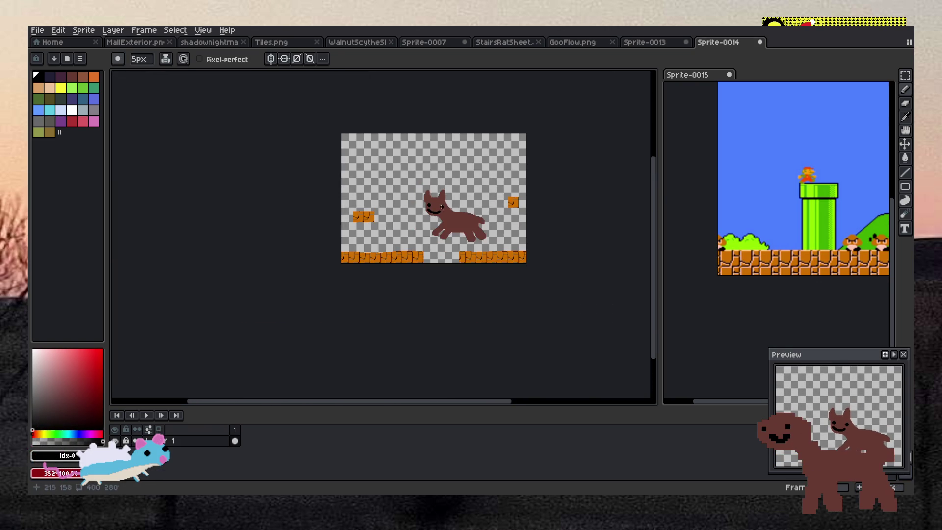
pyautogui.scroll(1, 511, 189)
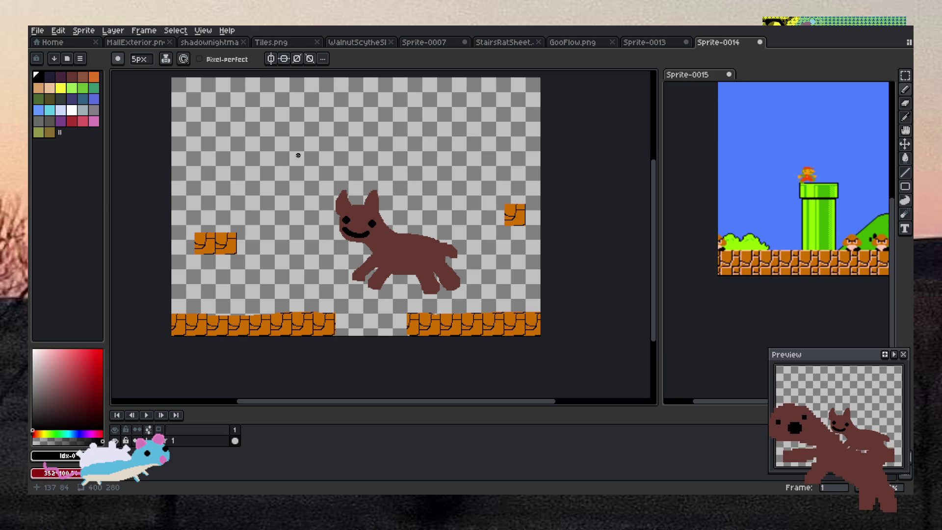
pyautogui.scroll(2, 835, 167)
pyautogui.scroll(-2, 703, 199)
pyautogui.scroll(3, 703, 199)
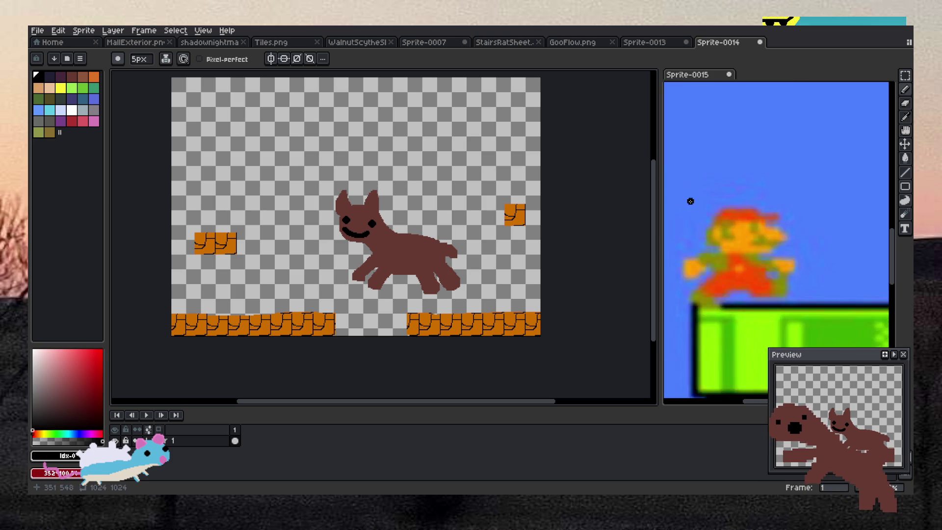
pyautogui.press('i')
pyautogui.click(752, 199)
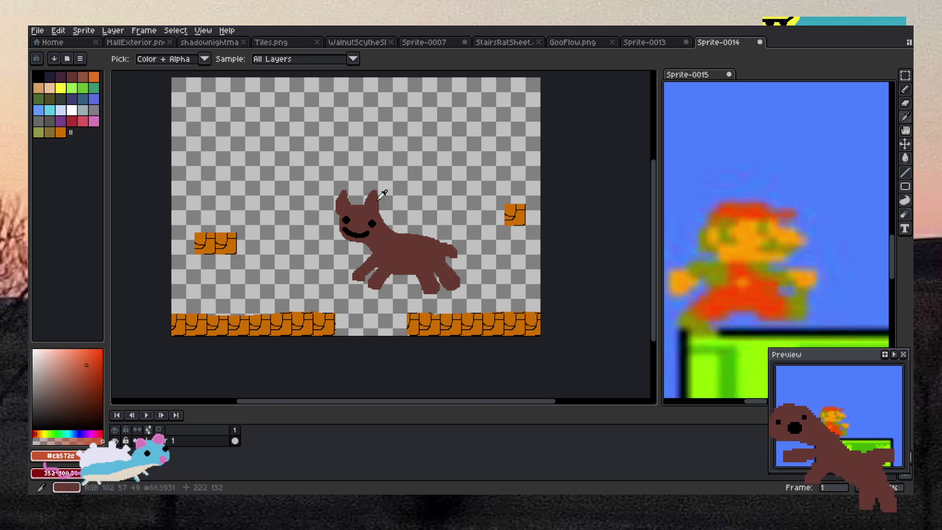
pyautogui.press('b')
pyautogui.scroll(2, 356, 202)
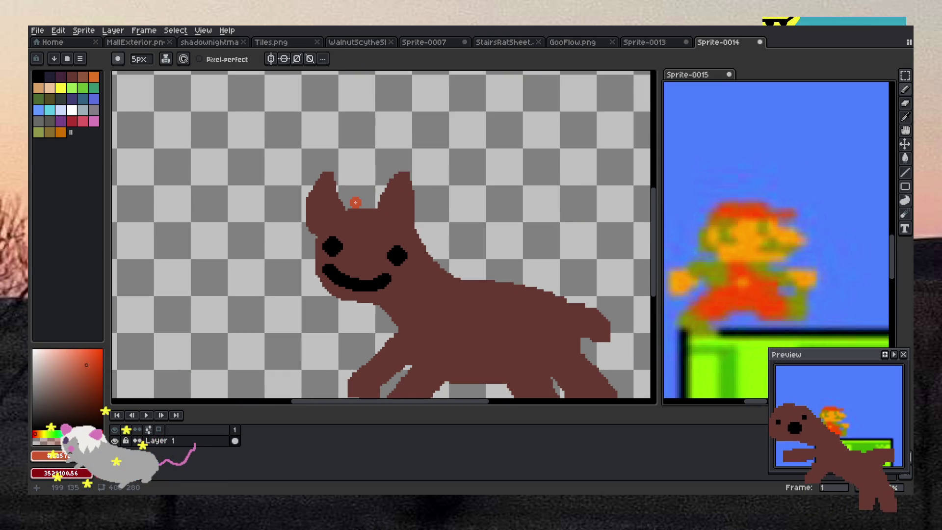
pyautogui.press('i')
pyautogui.click(740, 203)
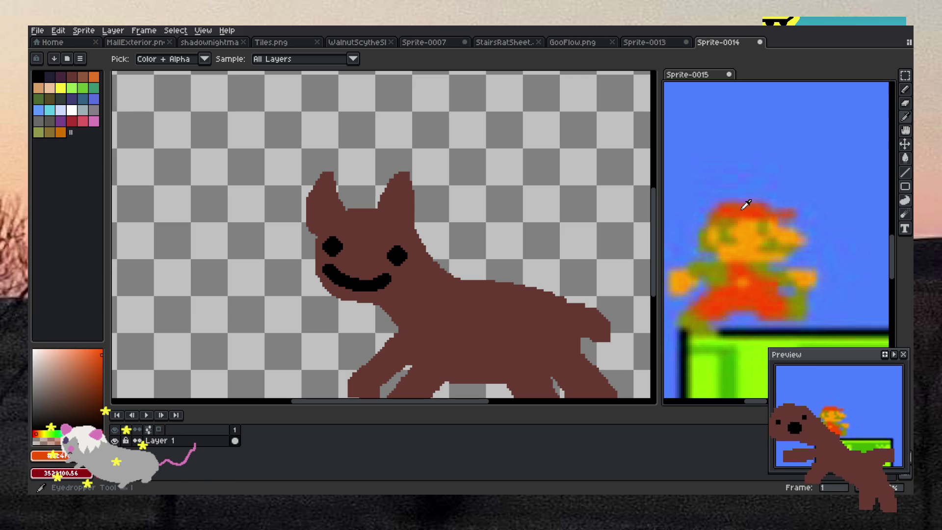
pyautogui.moveTo(45, 430); pyautogui.dragTo(37, 428)
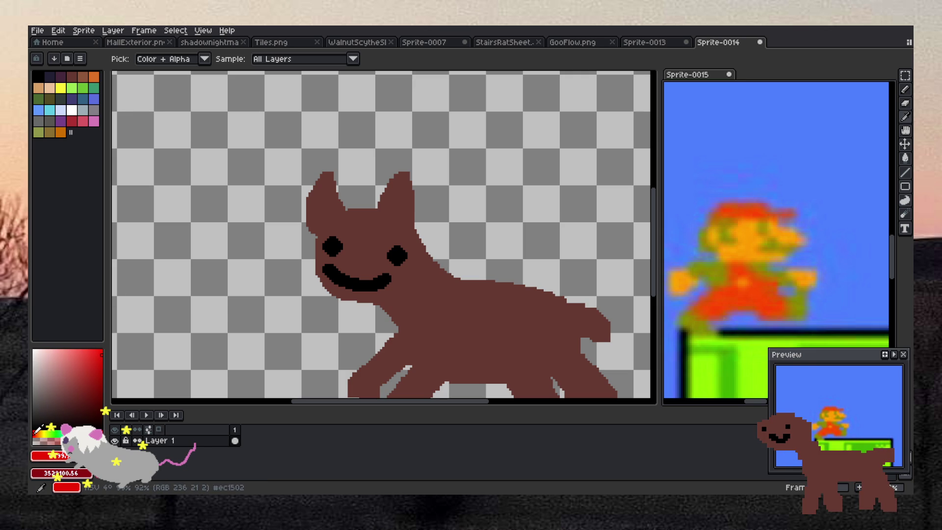
pyautogui.press('b')
pyautogui.scroll(1, 343, 215)
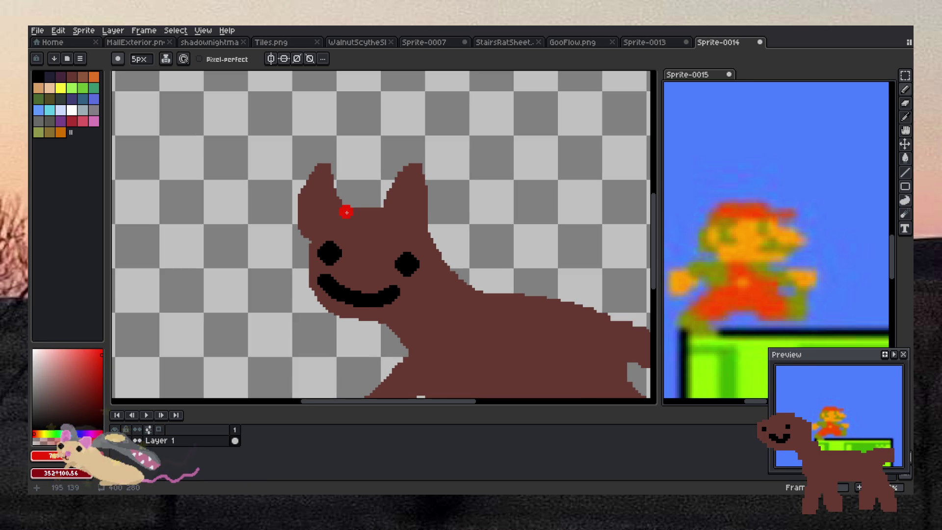
pyautogui.moveTo(305, 228)
pyautogui.mouseDown()
pyautogui.moveTo(430, 216)
pyautogui.moveTo(392, 190)
pyautogui.moveTo(337, 212)
pyautogui.mouseUp()
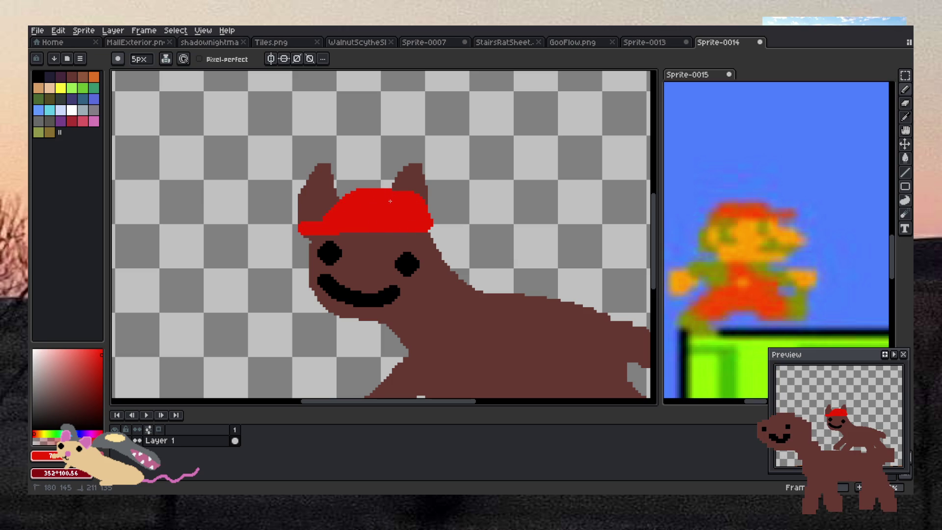
pyautogui.moveTo(331, 225); pyautogui.dragTo(291, 232)
pyautogui.scroll(-5, 360, 224)
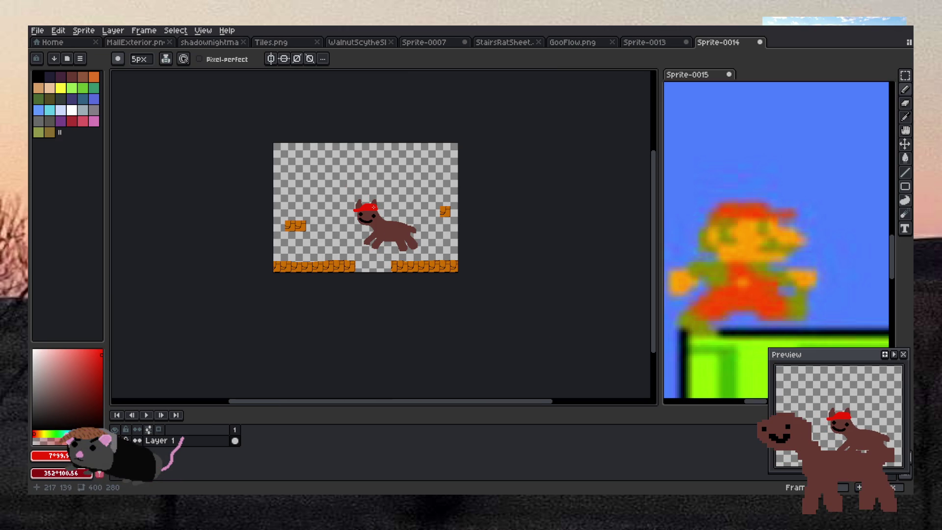
pyautogui.scroll(2, 374, 210)
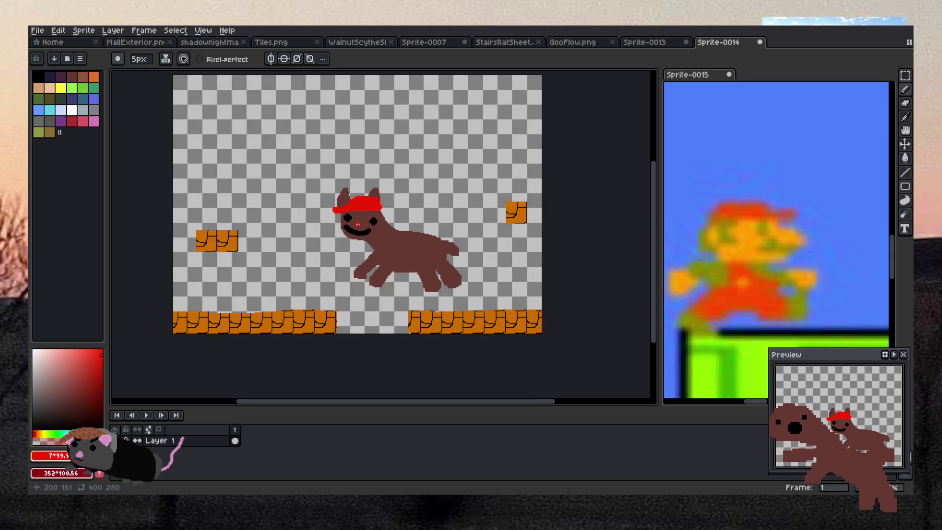
pyautogui.scroll(2, 364, 240)
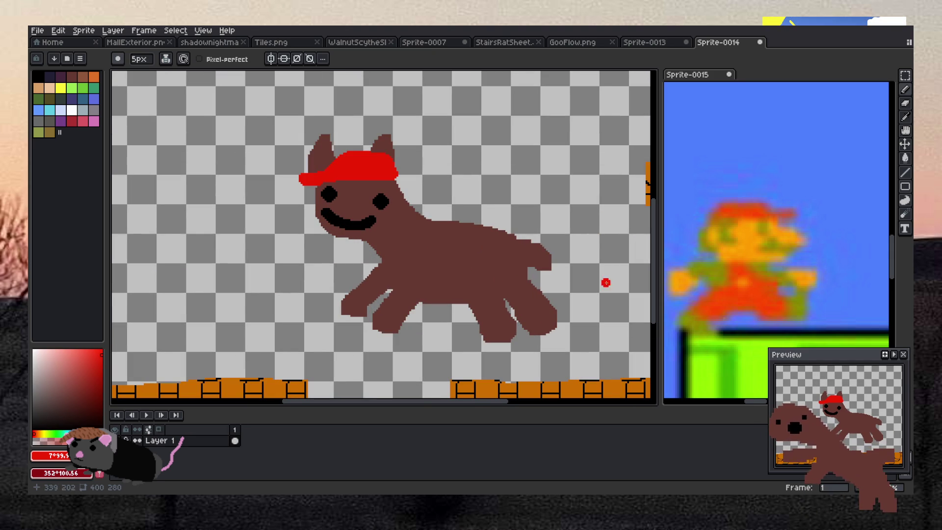
pyautogui.scroll(2, 450, 253)
pyautogui.moveTo(361, 250); pyautogui.dragTo(388, 274)
# - Outline the dog's back, leg and belly in red and bucket-fill the body solid red
pyautogui.scroll(1, 363, 259)
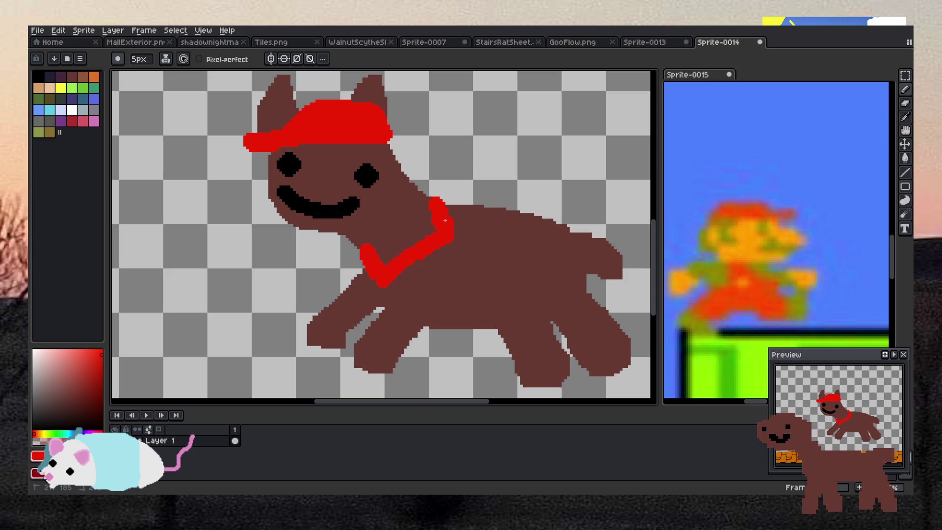
pyautogui.moveTo(453, 230)
pyautogui.mouseDown()
pyautogui.moveTo(500, 207)
pyautogui.moveTo(551, 219)
pyautogui.mouseUp()
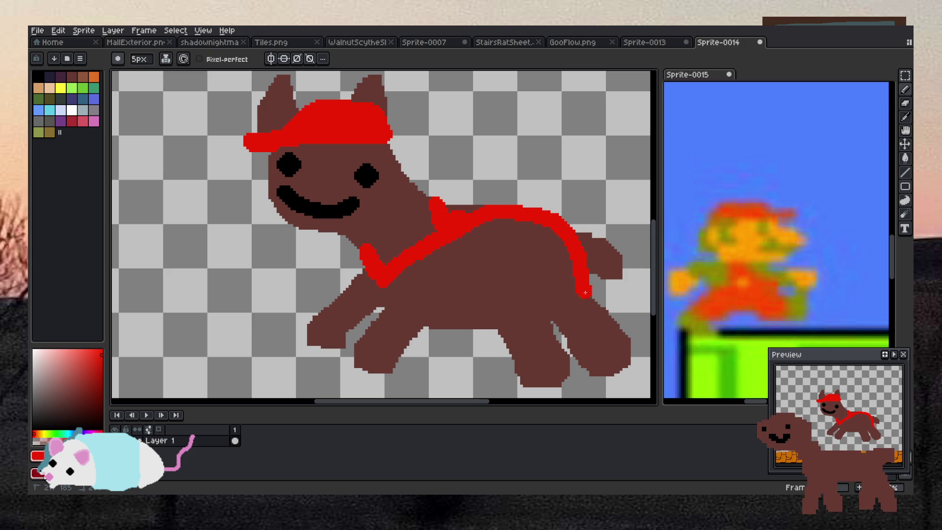
pyautogui.moveTo(546, 337); pyautogui.dragTo(413, 330)
pyautogui.press('g')
pyautogui.click(533, 268)
pyautogui.press('b')
pyautogui.scroll(-3, 494, 281)
pyautogui.scroll(3, 493, 290)
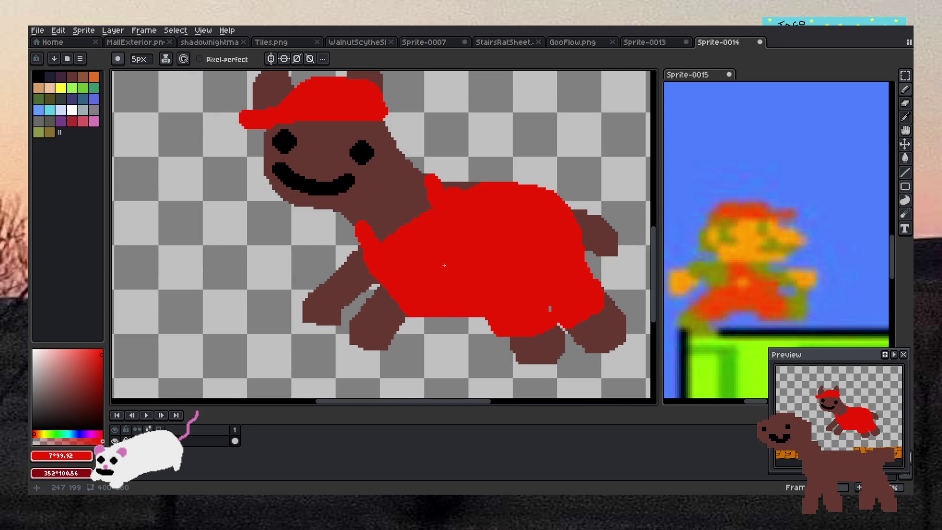
# - Sample Mario's olive shirt colour and paint an olive front sleeve and strap along the back
pyautogui.press('i')
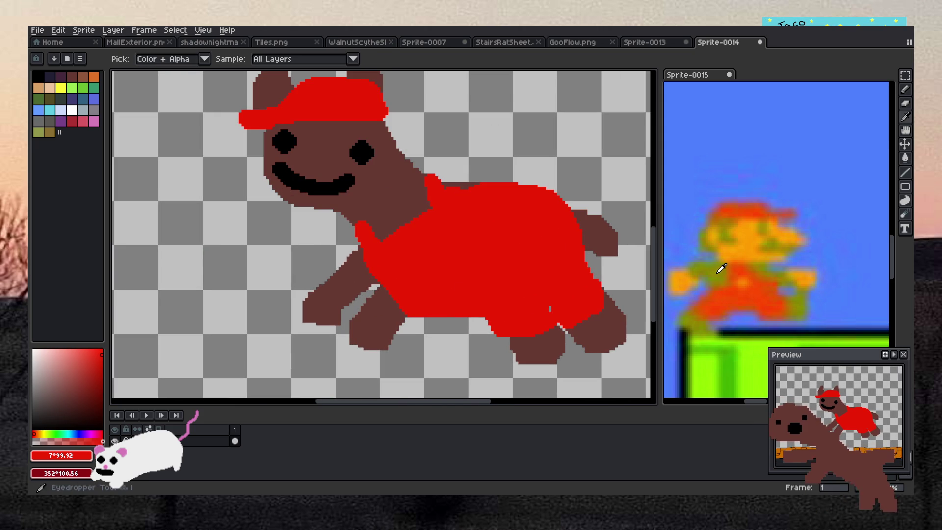
pyautogui.click(713, 273)
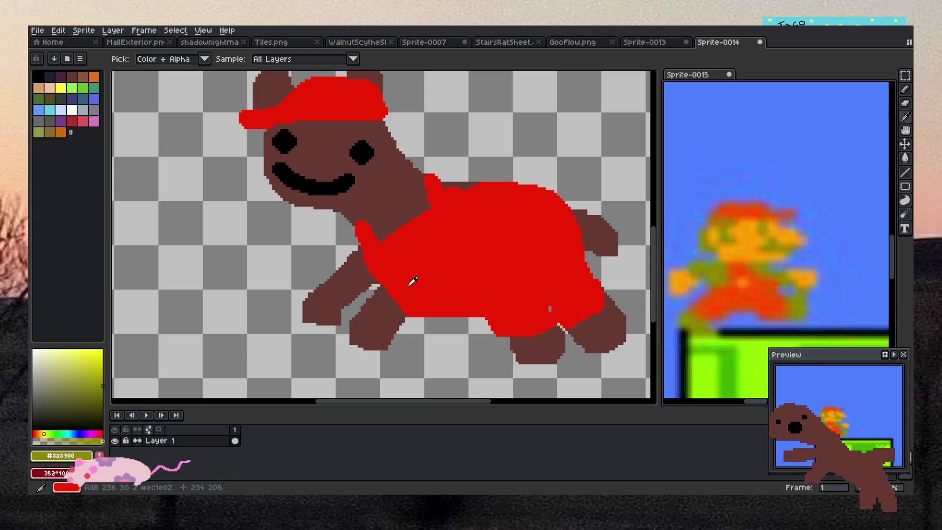
pyautogui.press('b')
pyautogui.moveTo(334, 278); pyautogui.dragTo(347, 298)
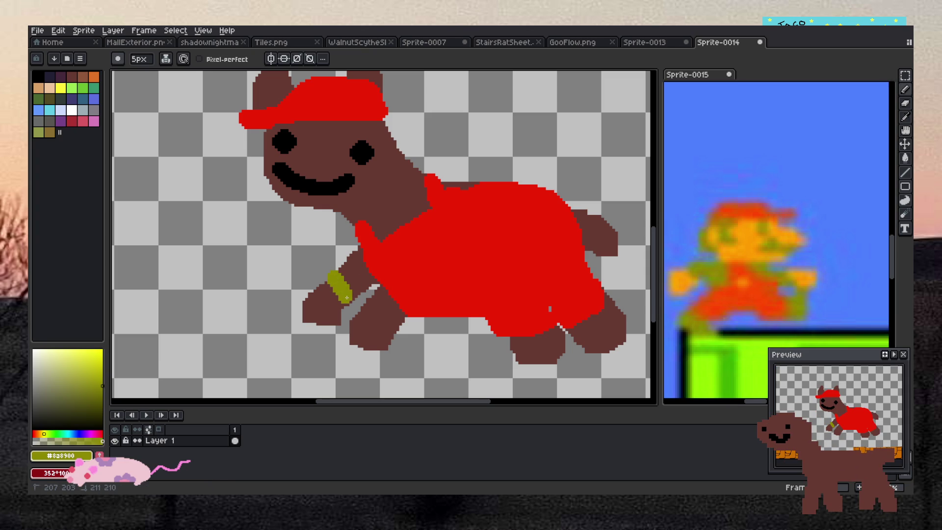
pyautogui.moveTo(357, 251); pyautogui.dragTo(346, 277)
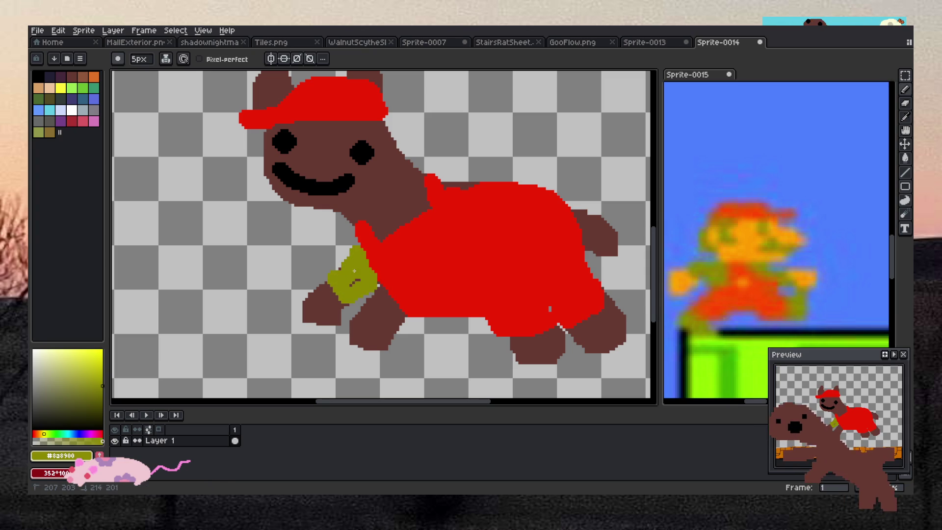
pyautogui.moveTo(373, 222)
pyautogui.mouseDown()
pyautogui.moveTo(423, 179)
pyautogui.moveTo(375, 228)
pyautogui.mouseUp()
pyautogui.moveTo(441, 181); pyautogui.dragTo(477, 184)
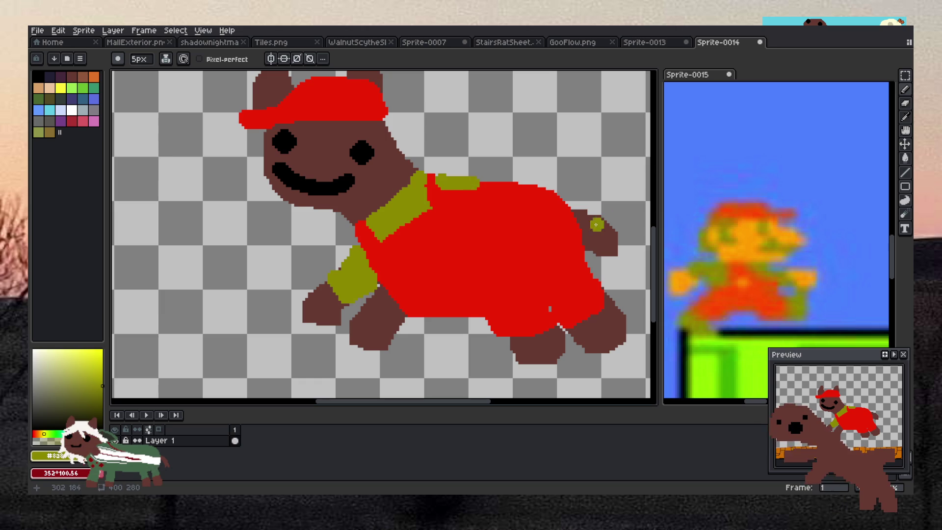
# - Bucket-fill both back feet olive and paint an olive sleeve over the second front leg
pyautogui.press('g')
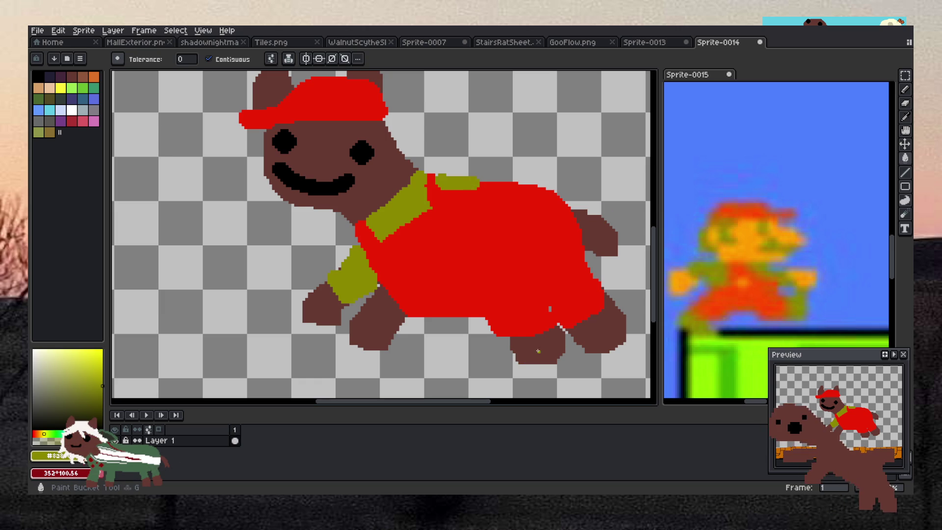
pyautogui.click(523, 354)
pyautogui.click(602, 333)
pyautogui.scroll(-5, 603, 331)
pyautogui.scroll(5, 441, 256)
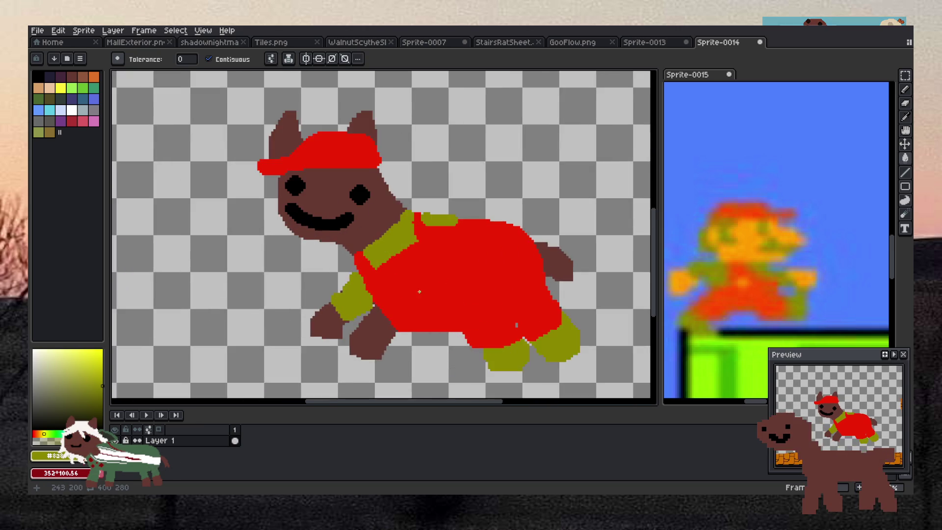
pyautogui.scroll(1, 373, 304)
pyautogui.press('b')
pyautogui.click(364, 330)
pyautogui.moveTo(364, 330)
pyautogui.mouseDown()
pyautogui.moveTo(398, 349)
pyautogui.moveTo(415, 324)
pyautogui.moveTo(392, 305)
pyautogui.mouseUp()
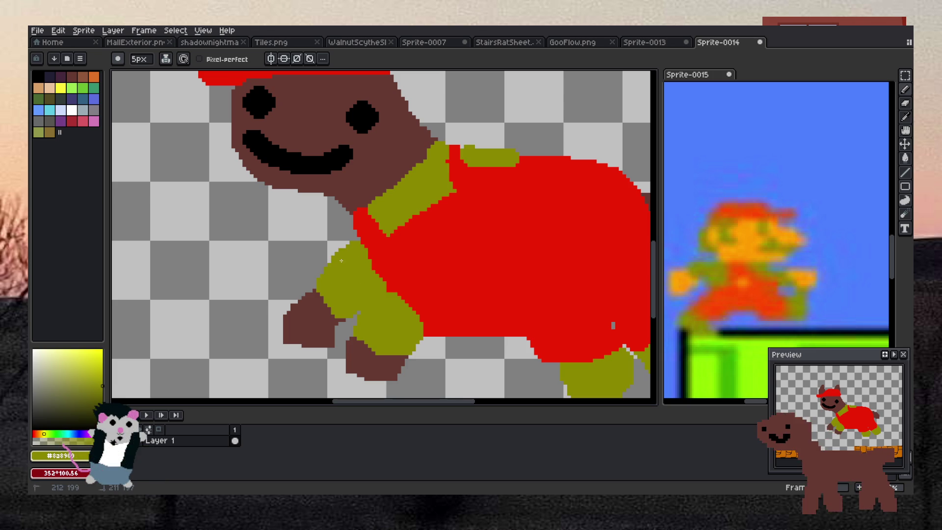
pyautogui.scroll(-5, 345, 259)
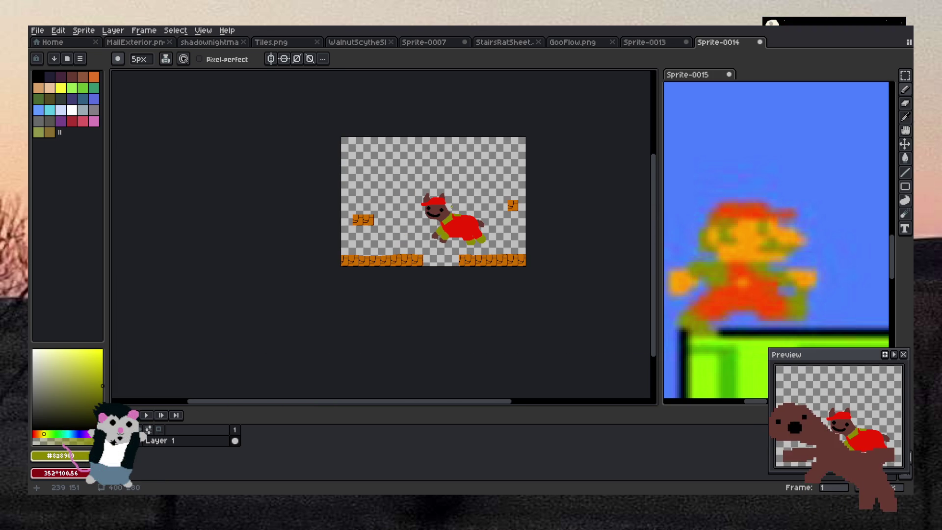
# - Draw a black letter H on the dog's red cap with a 4 px brush
pyautogui.scroll(2, 452, 207)
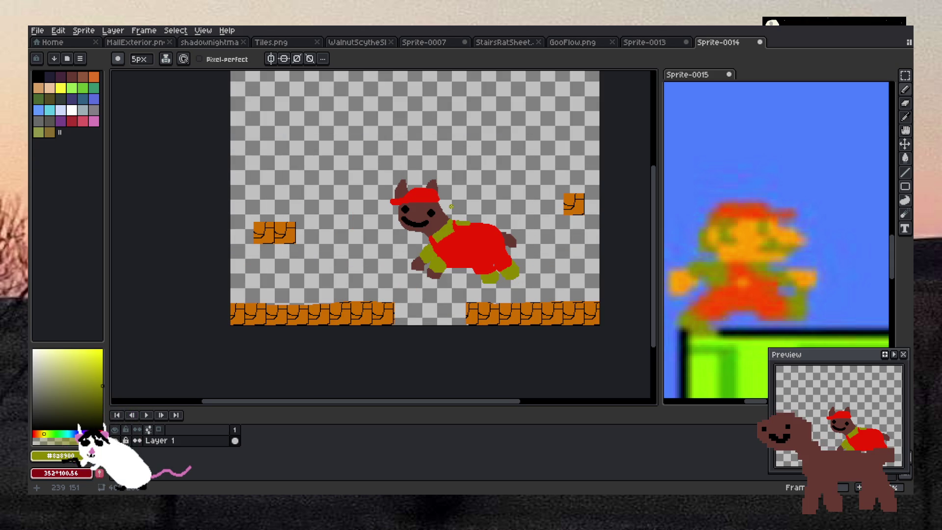
pyautogui.scroll(3, 450, 205)
pyautogui.scroll(-1, 450, 205)
pyautogui.scroll(2, 382, 173)
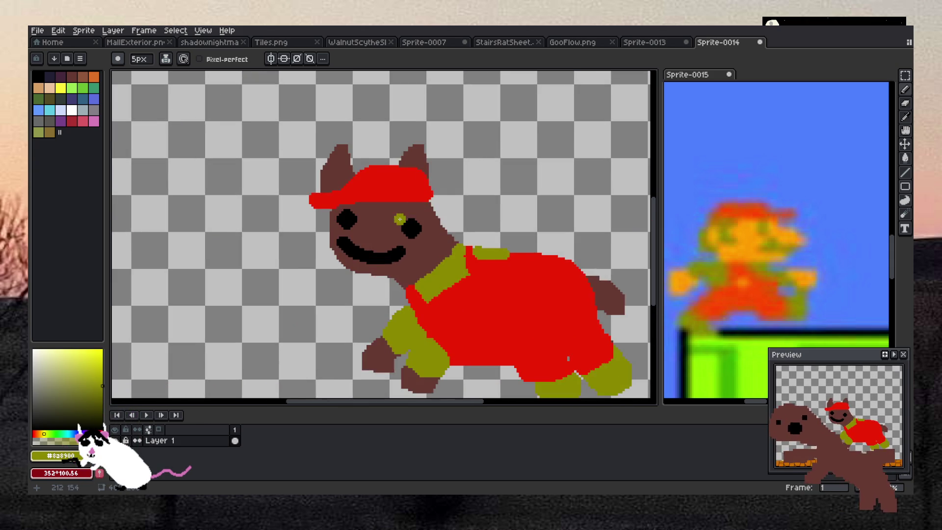
pyautogui.scroll(2, 381, 172)
pyautogui.click(39, 76)
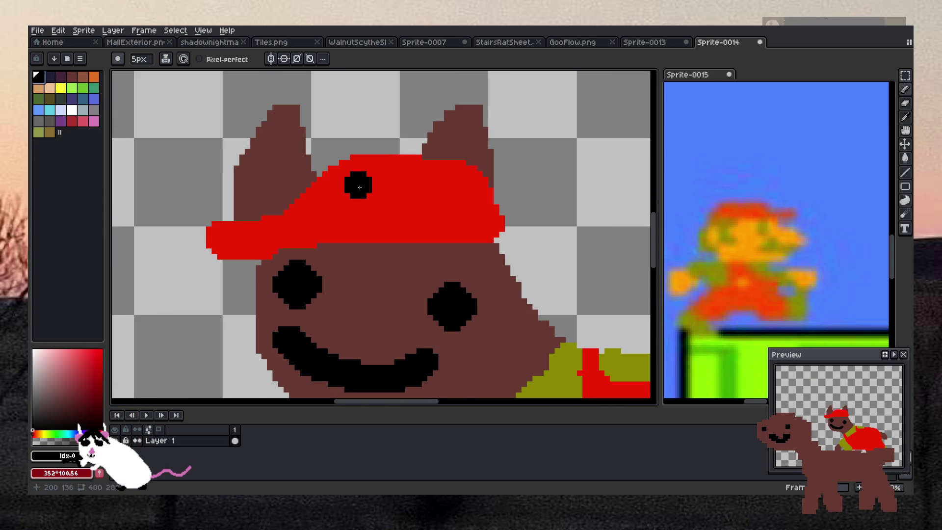
pyautogui.click(141, 60)
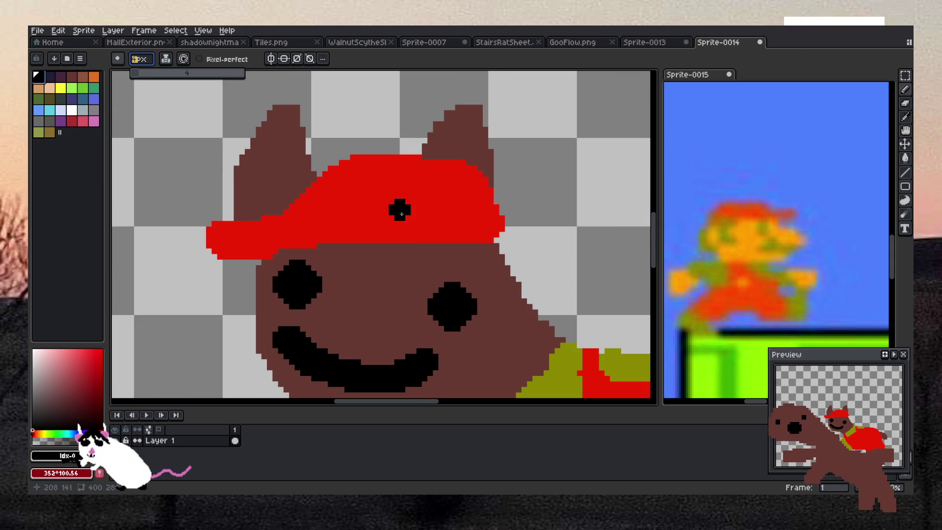
pyautogui.moveTo(368, 172); pyautogui.dragTo(356, 232)
pyautogui.moveTo(409, 194)
pyautogui.mouseDown()
pyautogui.moveTo(418, 177)
pyautogui.moveTo(403, 222)
pyautogui.mouseUp()
pyautogui.click(381, 208)
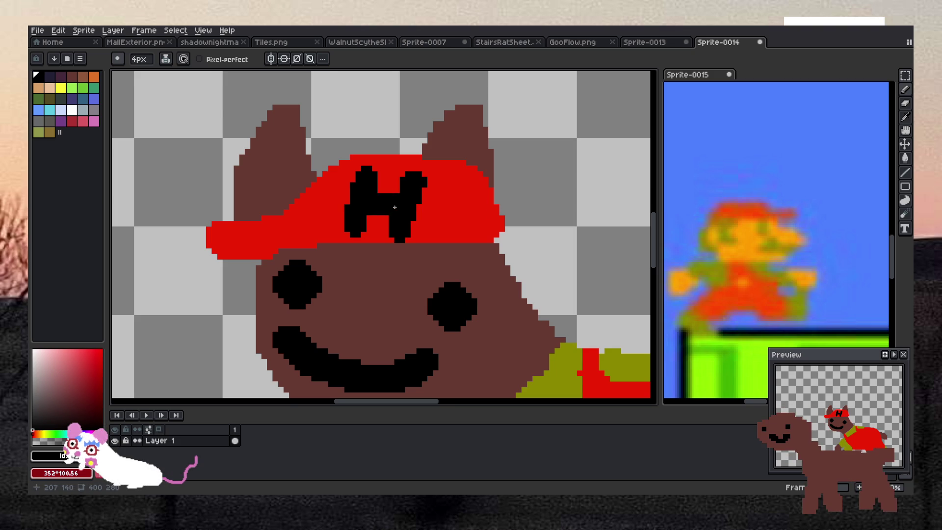
# - Eyedrop the sky blue from the Mario reference as the current colour
pyautogui.scroll(-5, 561, 251)
pyautogui.scroll(2, 561, 252)
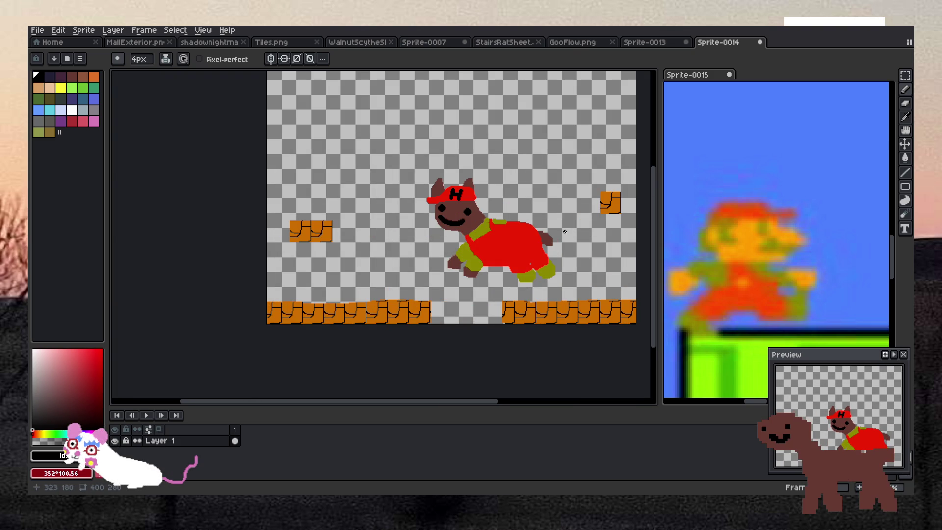
pyautogui.press('i')
pyautogui.click(761, 160)
# - Fill the transparent background with sky blue
pyautogui.press('g')
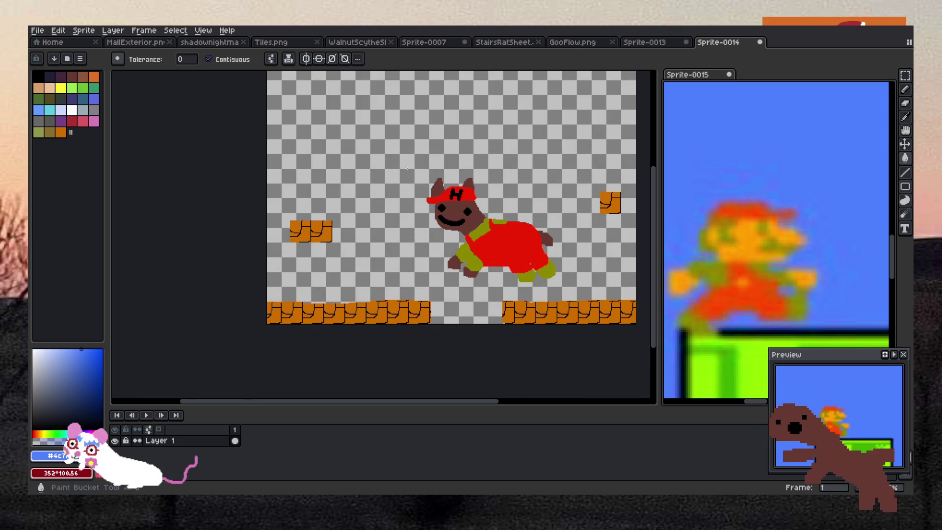
pyautogui.click(411, 169)
pyautogui.scroll(-5, 410, 169)
pyautogui.scroll(4, 411, 169)
pyautogui.scroll(-2, 425, 152)
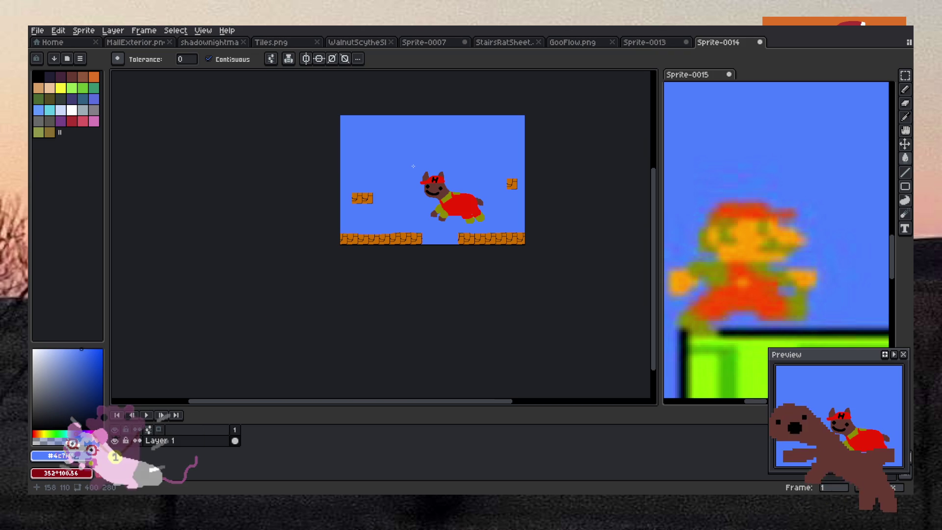
pyautogui.scroll(1, 433, 151)
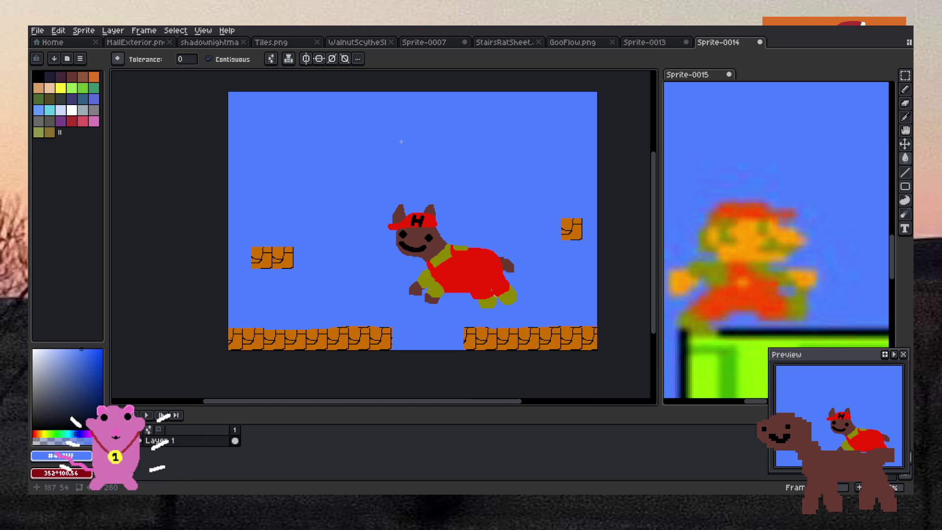
pyautogui.scroll(-5, 765, 126)
pyautogui.scroll(1, 794, 101)
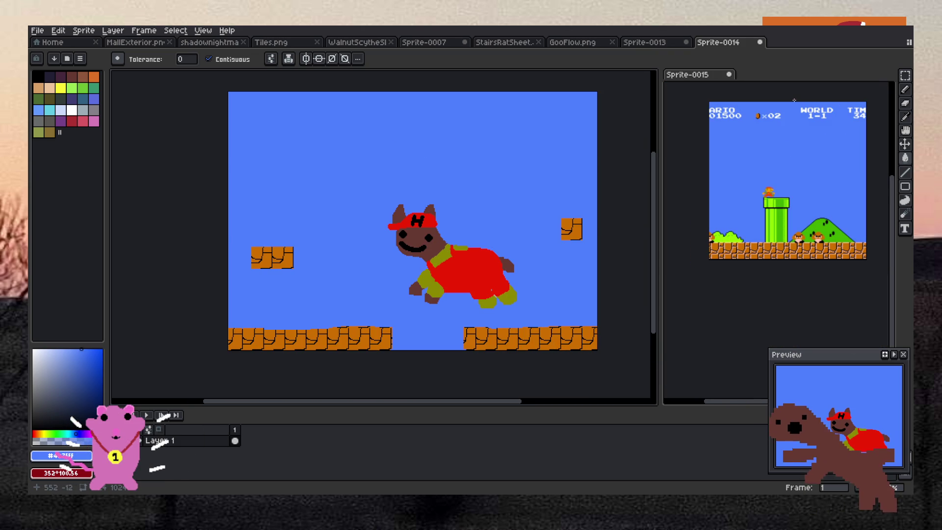
# - Draw a white cloud near the top-left of the sky and fill it white
pyautogui.click(72, 110)
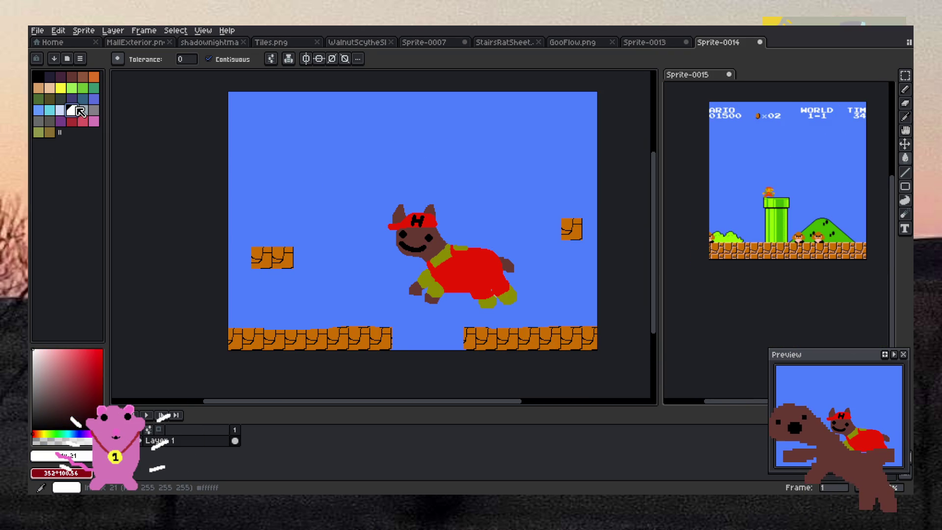
pyautogui.press('b')
pyautogui.scroll(1, 259, 124)
pyautogui.moveTo(248, 113)
pyautogui.mouseDown()
pyautogui.moveTo(330, 110)
pyautogui.moveTo(261, 150)
pyautogui.mouseUp()
pyautogui.press('g')
pyautogui.click(293, 127)
pyautogui.scroll(-2, 385, 132)
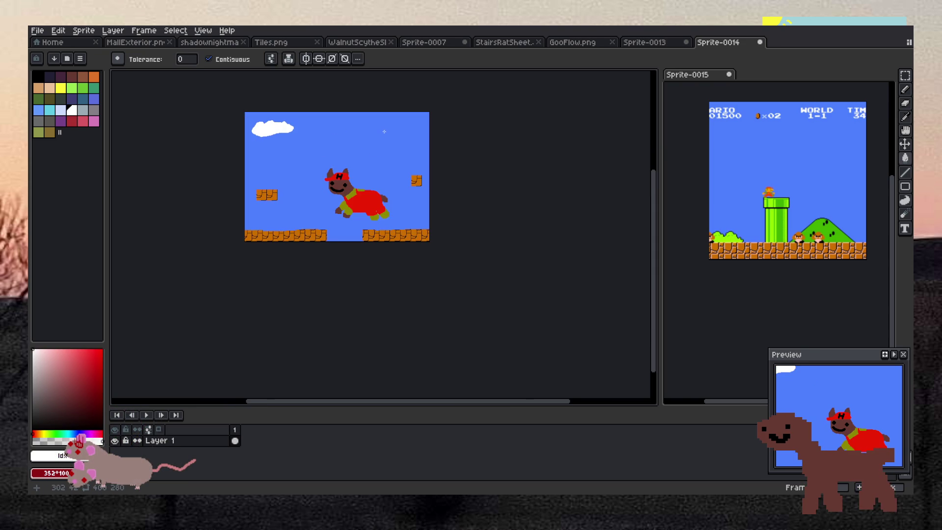
pyautogui.scroll(2, 383, 145)
# - Draw a second white-filled cloud near the top right
pyautogui.press('b')
pyautogui.moveTo(414, 120)
pyautogui.mouseDown()
pyautogui.moveTo(450, 130)
pyautogui.moveTo(377, 142)
pyautogui.mouseUp()
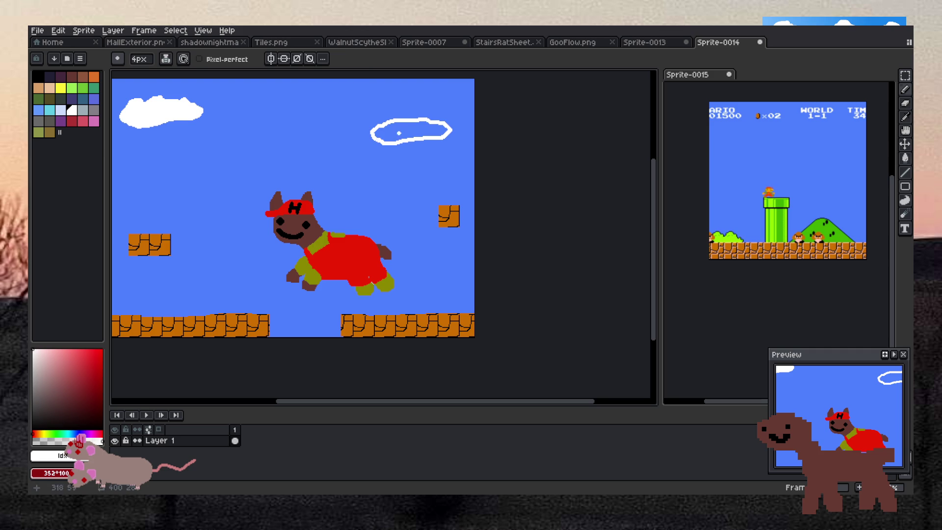
pyautogui.press('g')
pyautogui.click(398, 133)
pyautogui.scroll(-2, 339, 154)
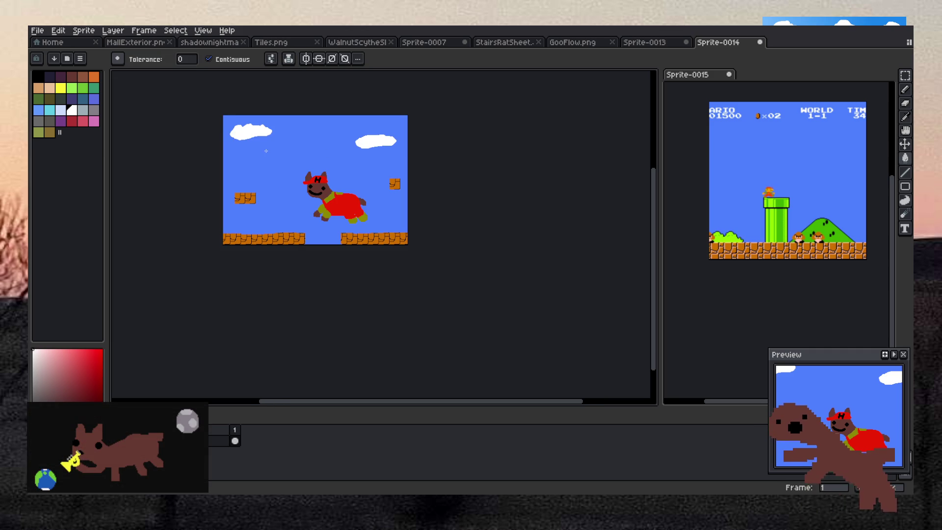
pyautogui.scroll(2, 266, 151)
pyautogui.scroll(-1, 265, 152)
pyautogui.scroll(2, 265, 152)
pyautogui.scroll(-1, 265, 153)
# - Try Magic Wand selections of the clouds with contiguous mode on, then undo
pyautogui.press('w')
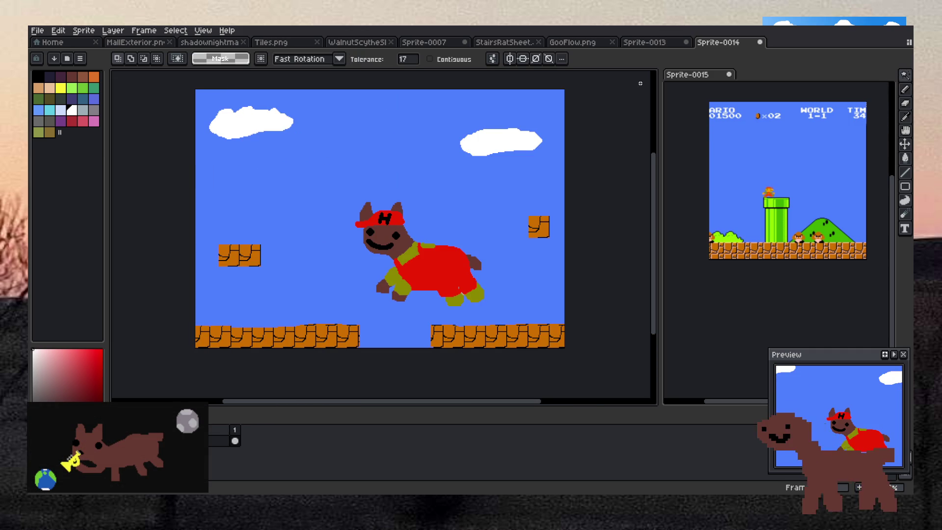
pyautogui.click(224, 119)
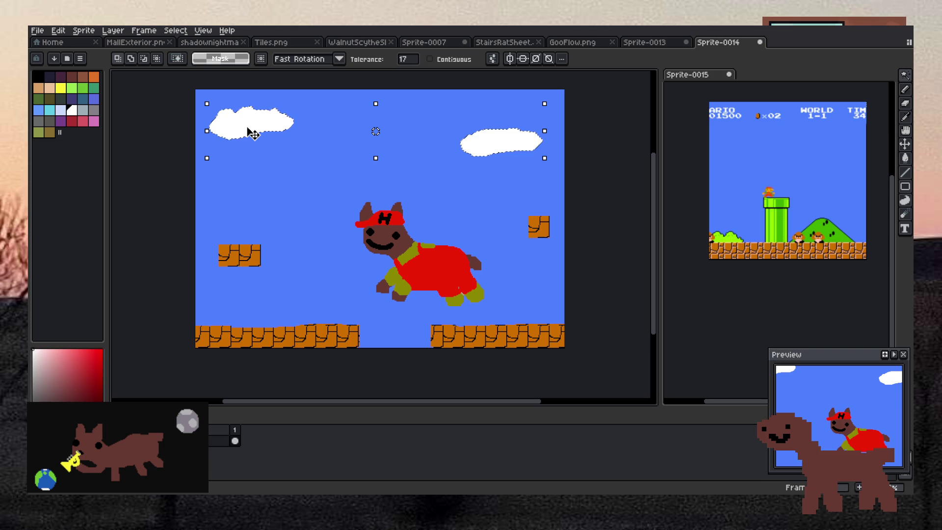
pyautogui.hotkey('ctrl', 'd')
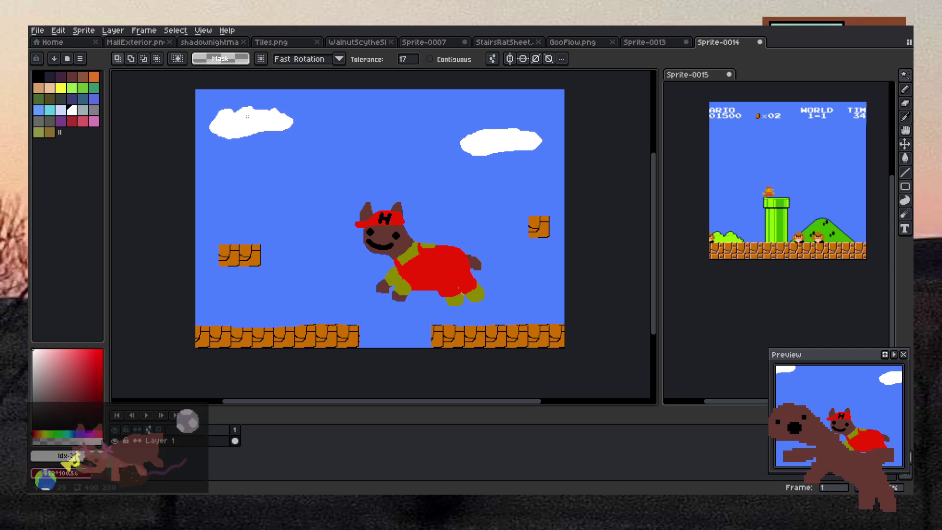
pyautogui.click(455, 59)
pyautogui.click(242, 121)
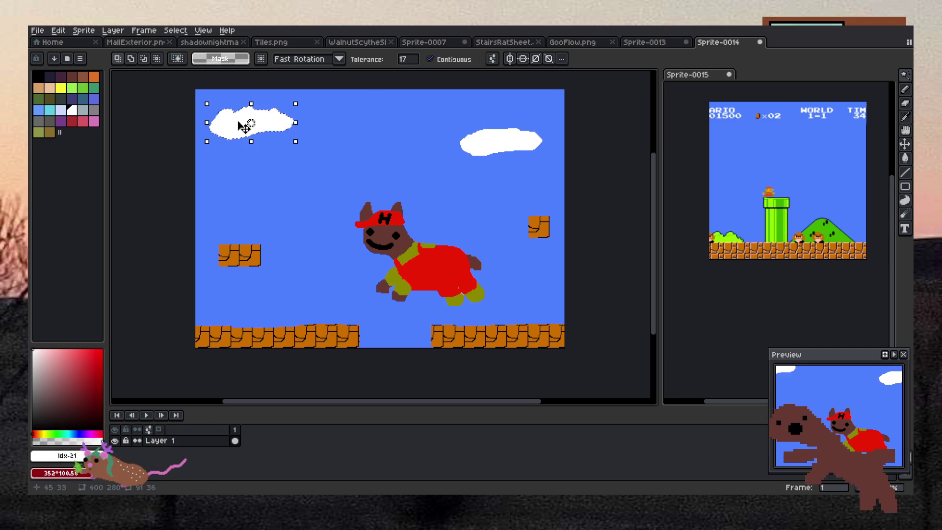
pyautogui.click(262, 138)
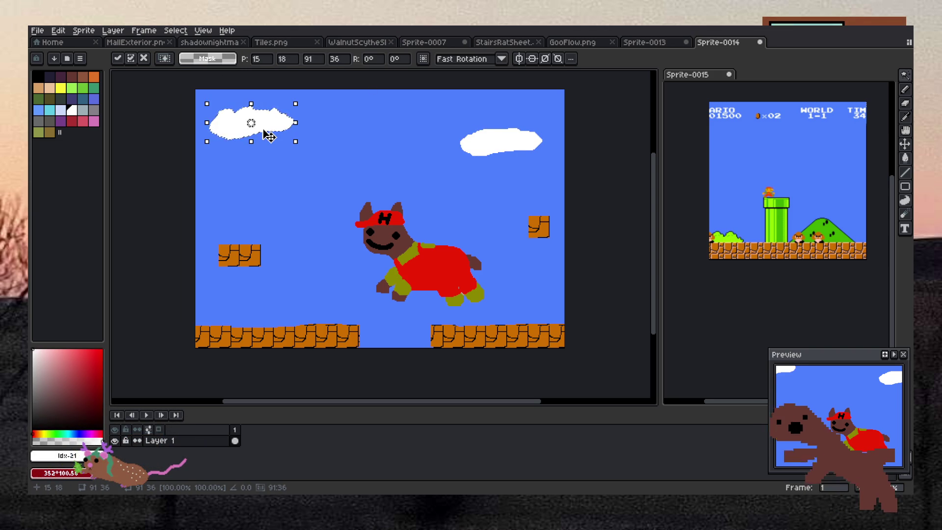
pyautogui.press('Escape')
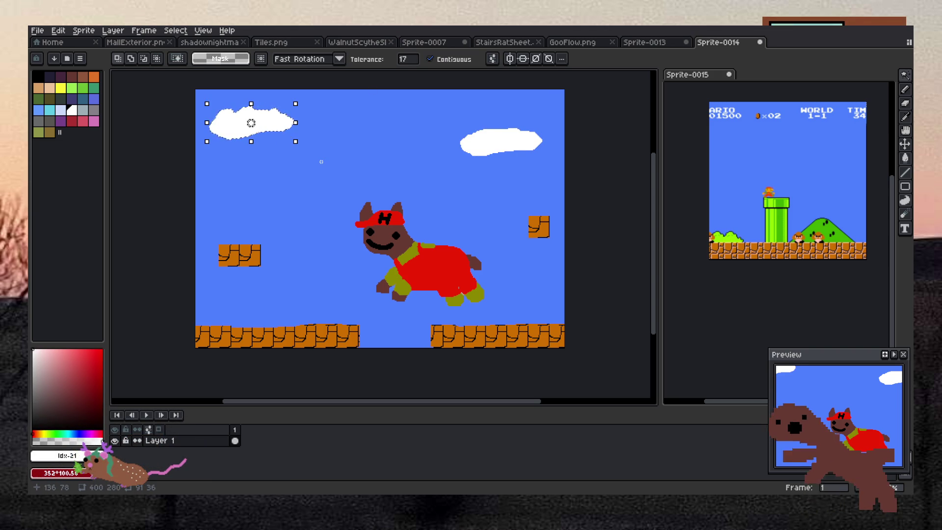
pyautogui.hotkey('ctrl', 'z')
# - Delete the blue sky and refill it blue on a new Layer 2 beneath Layer 1
pyautogui.click(321, 161)
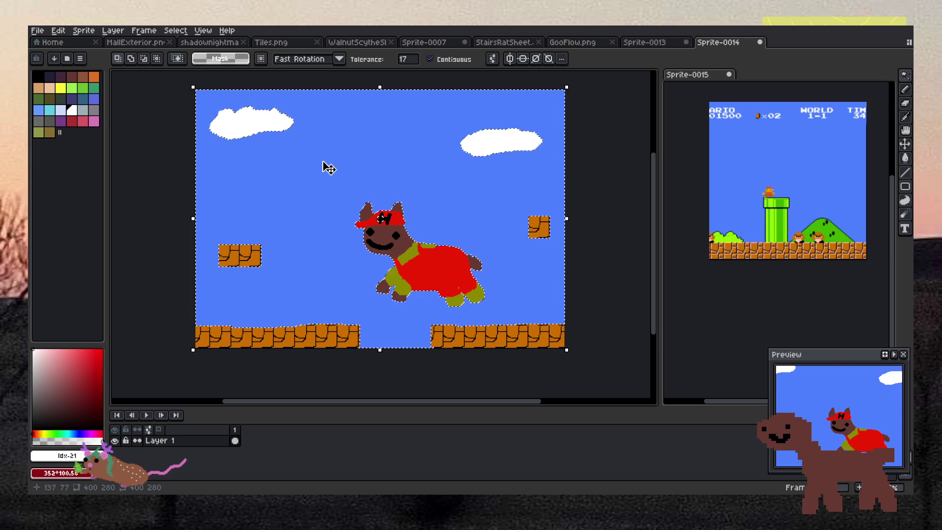
pyautogui.press('Delete')
pyautogui.click(113, 31)
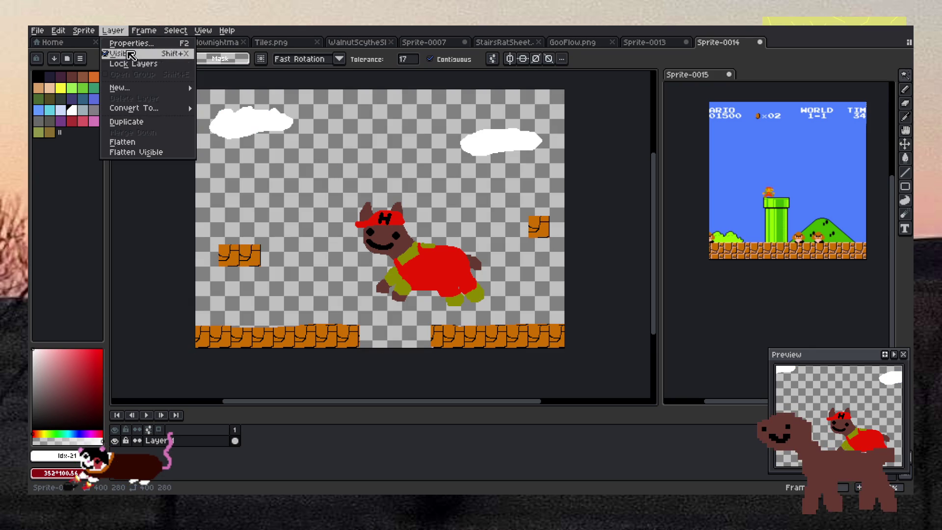
pyautogui.moveTo(142, 88)
pyautogui.click(232, 88)
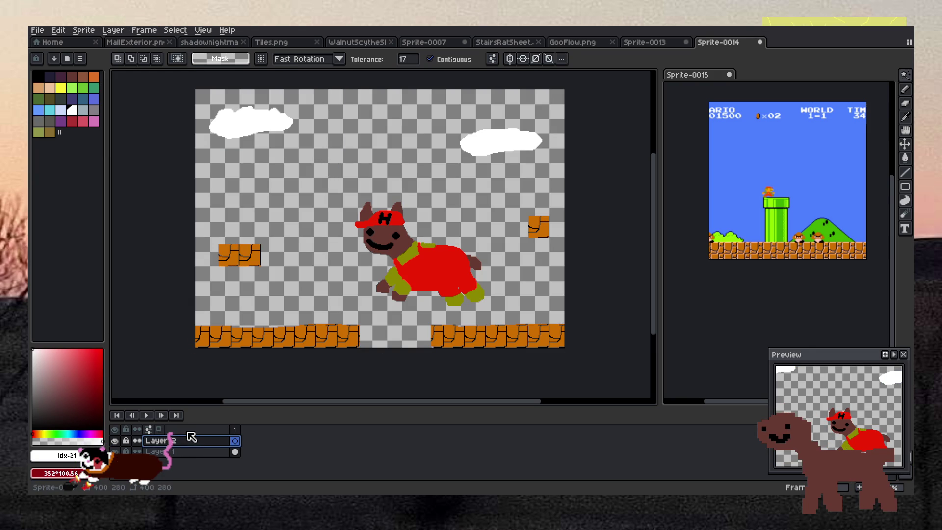
pyautogui.moveTo(193, 444)
pyautogui.mouseDown()
pyautogui.moveTo(196, 470)
pyautogui.moveTo(193, 451)
pyautogui.mouseUp()
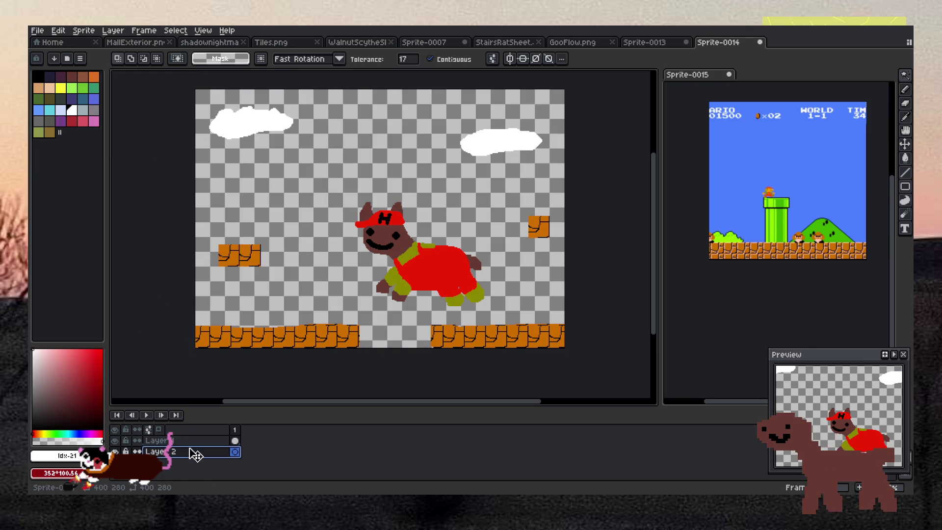
pyautogui.hotkey('ctrl', 'a')
pyautogui.press('f')
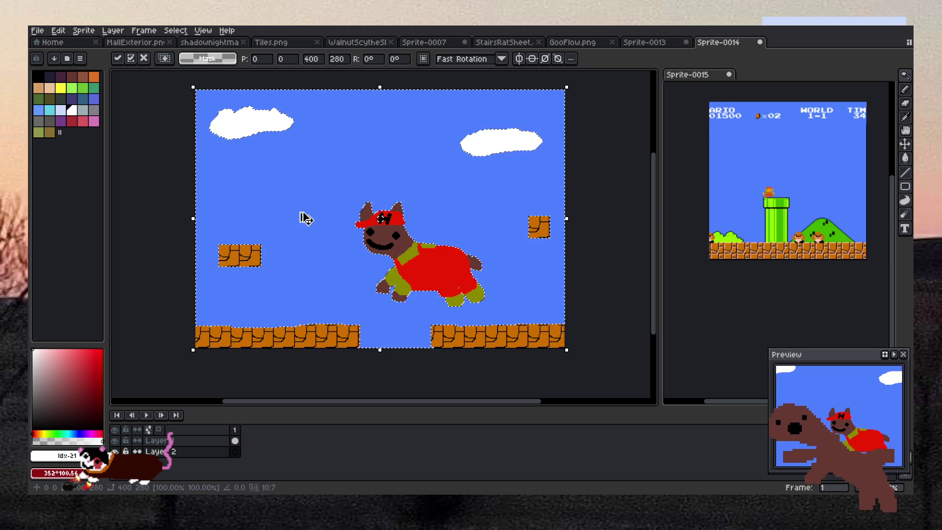
pyautogui.hotkey('ctrl', 'd')
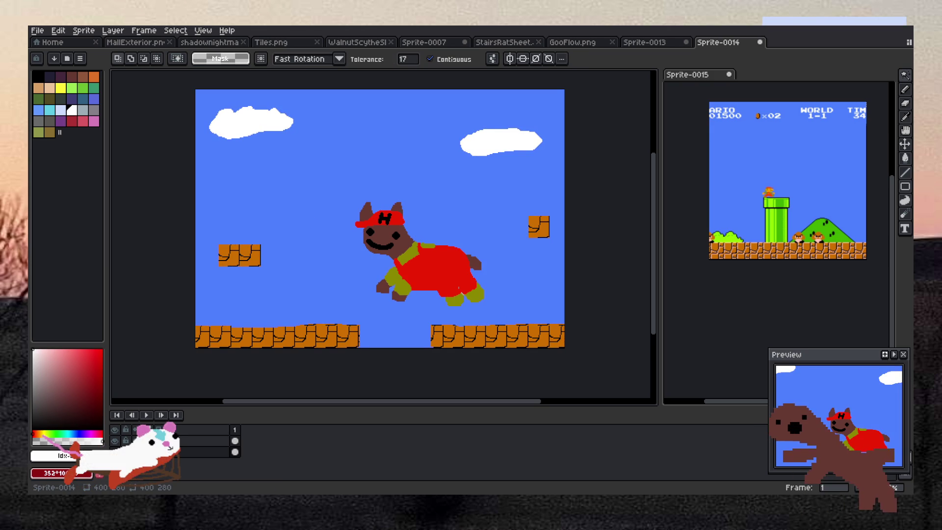
# - Add another empty layer, Layer 3
pyautogui.click(267, 121)
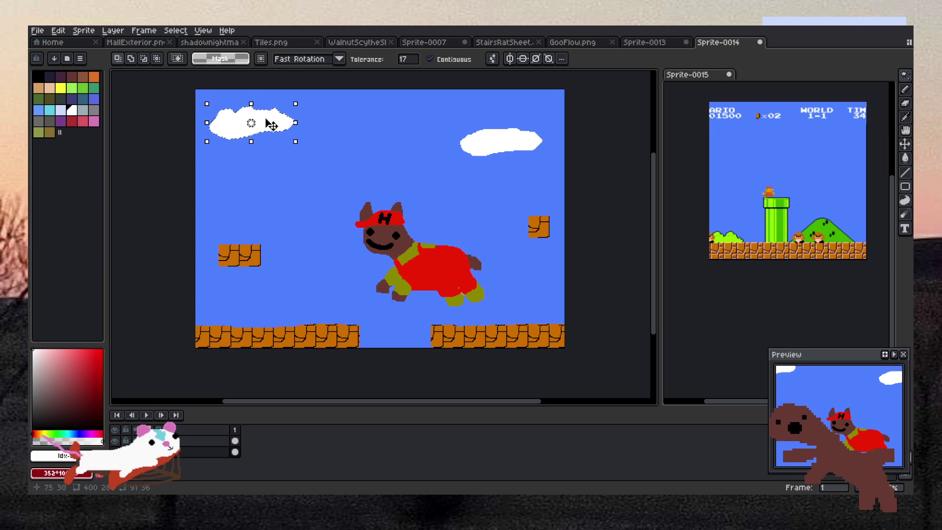
pyautogui.click(113, 30)
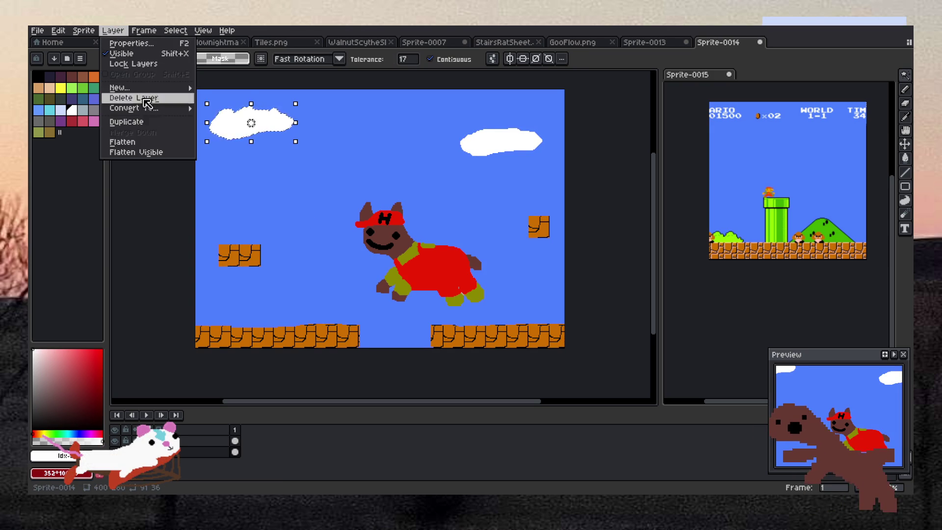
pyautogui.moveTo(142, 87)
pyautogui.click(208, 88)
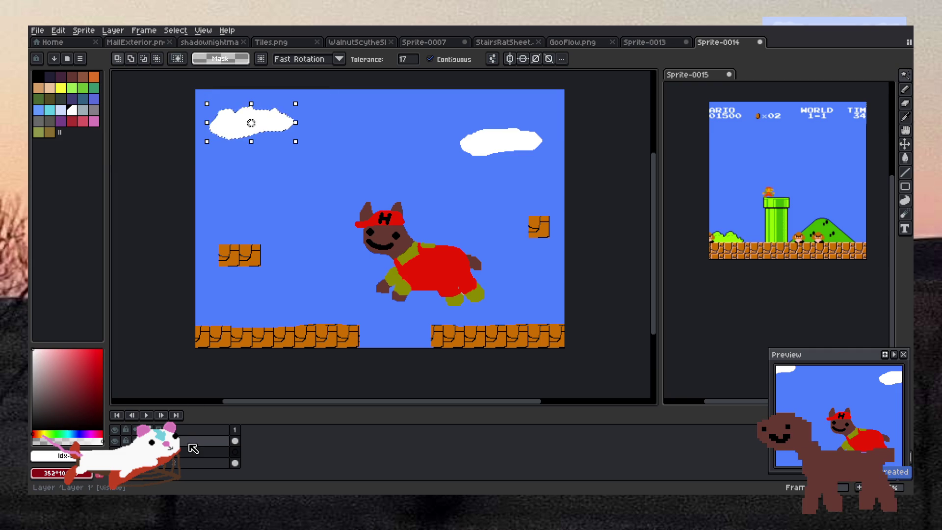
# - Test selecting and moving the left cloud while switching between Layers 1, 2 and 3
pyautogui.click(157, 349)
pyautogui.click(248, 122)
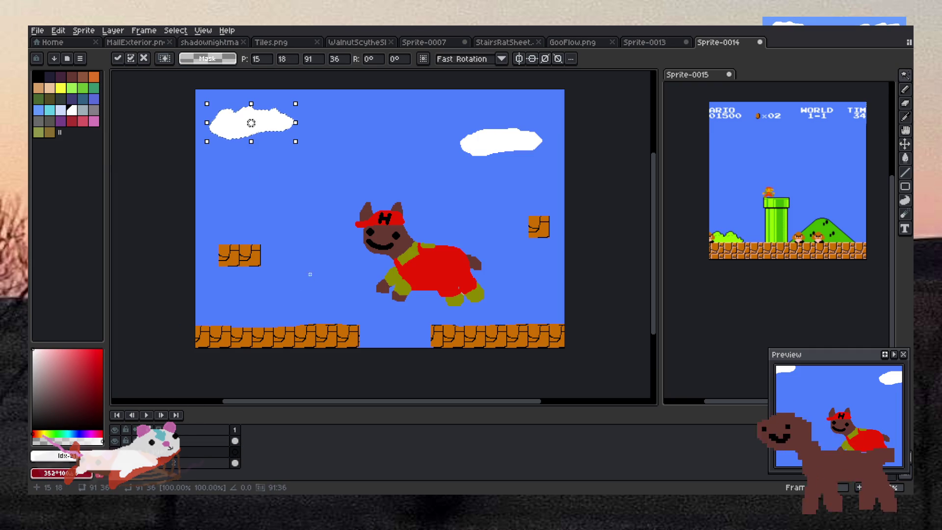
pyautogui.moveTo(278, 122); pyautogui.dragTo(280, 330)
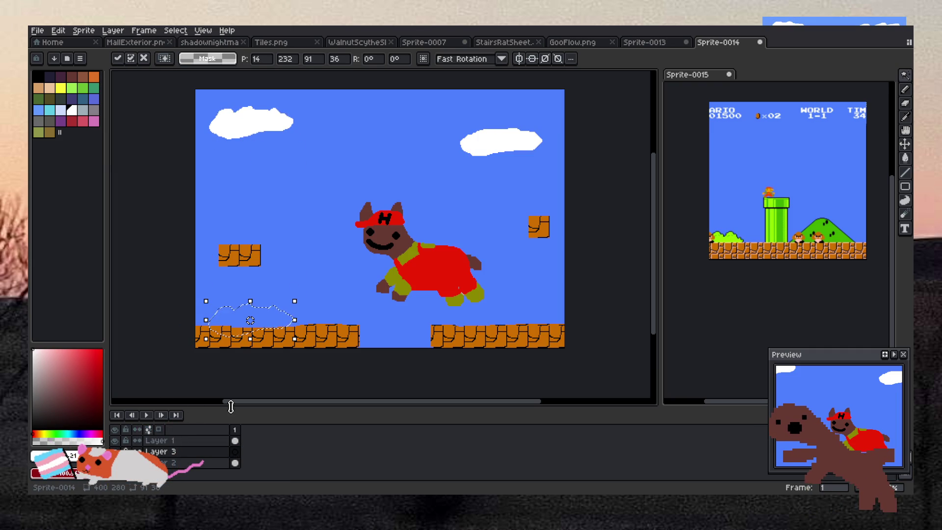
pyautogui.hotkey('ctrl', 'd')
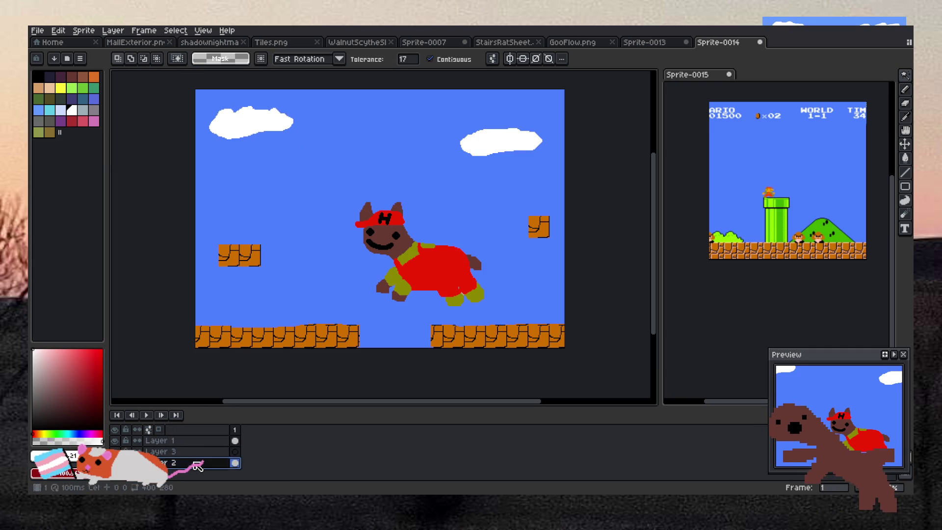
pyautogui.click(247, 135)
pyautogui.click(131, 328)
pyautogui.hotkey('ctrl', 'shift', 'd')
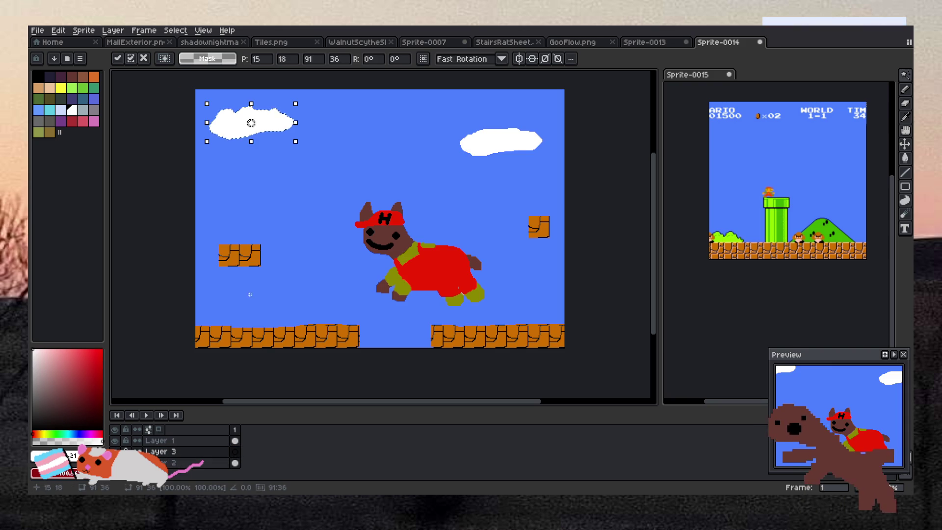
pyautogui.moveTo(269, 137)
pyautogui.mouseDown()
pyautogui.moveTo(280, 268)
pyautogui.moveTo(272, 320)
pyautogui.mouseUp()
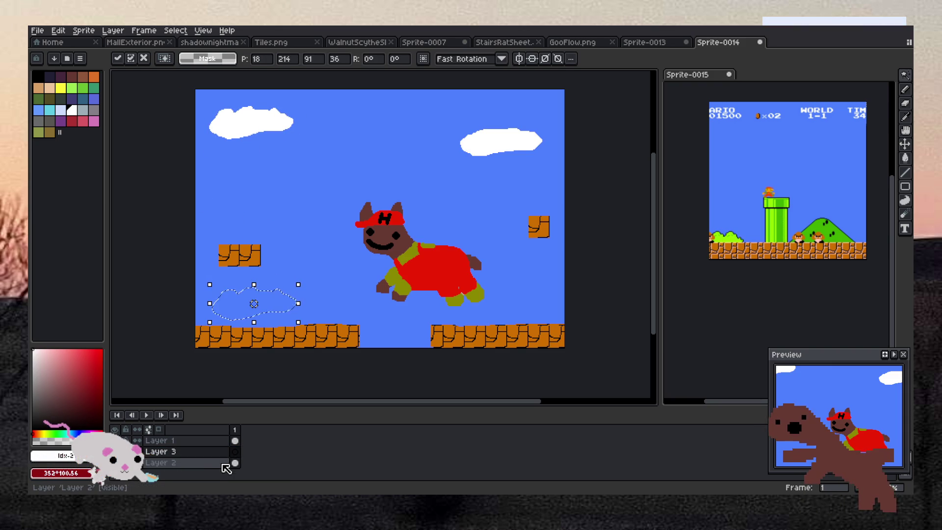
pyautogui.click(216, 468)
pyautogui.click(245, 118)
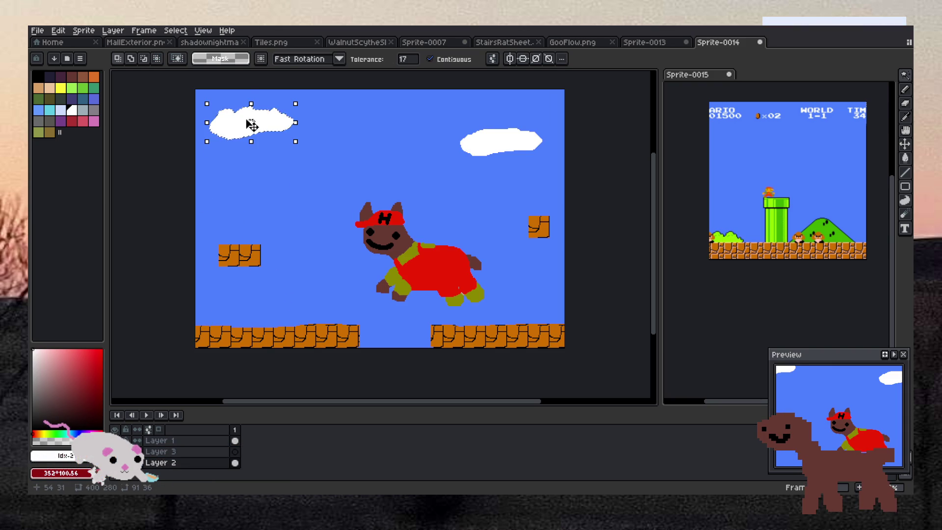
pyautogui.click(178, 442)
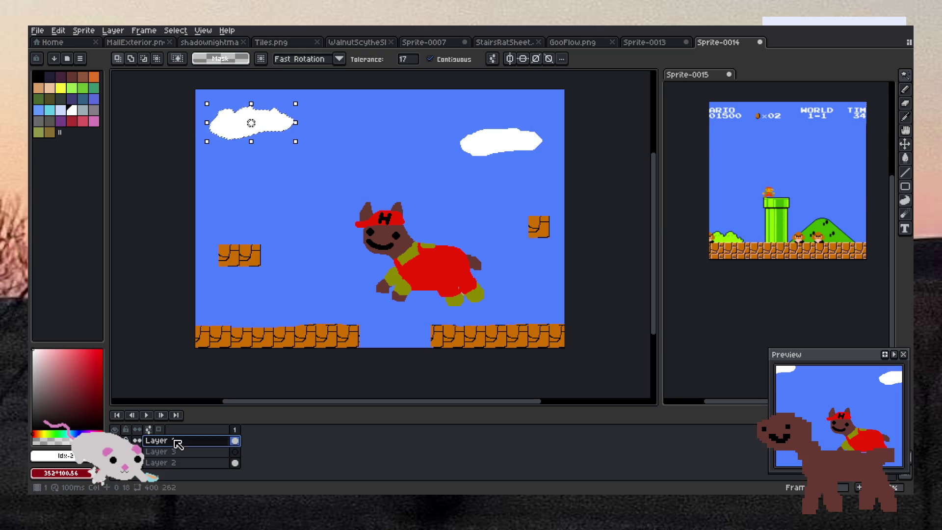
pyautogui.click(196, 451)
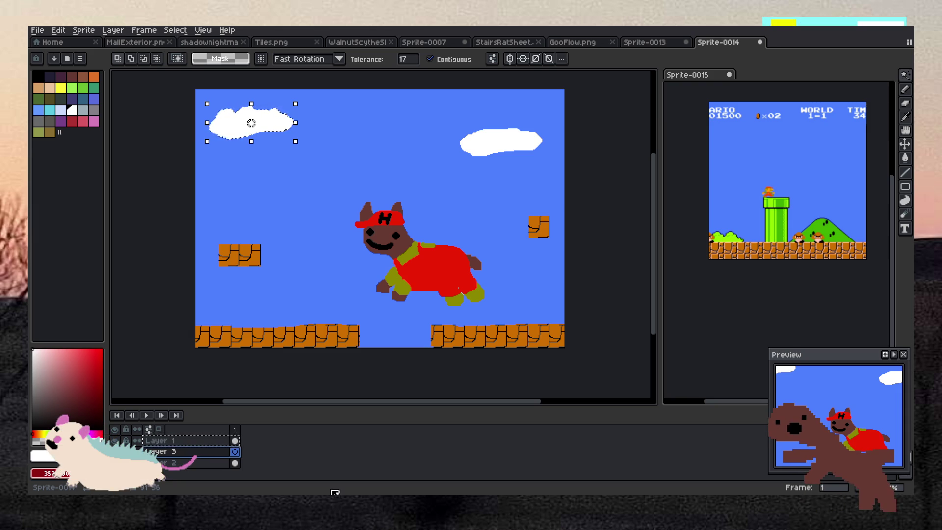
# - Copy the top-left cloud onto the lower-left and lower-right brick ground
pyautogui.click(167, 451)
pyautogui.hotkey('ctrl', 'c')
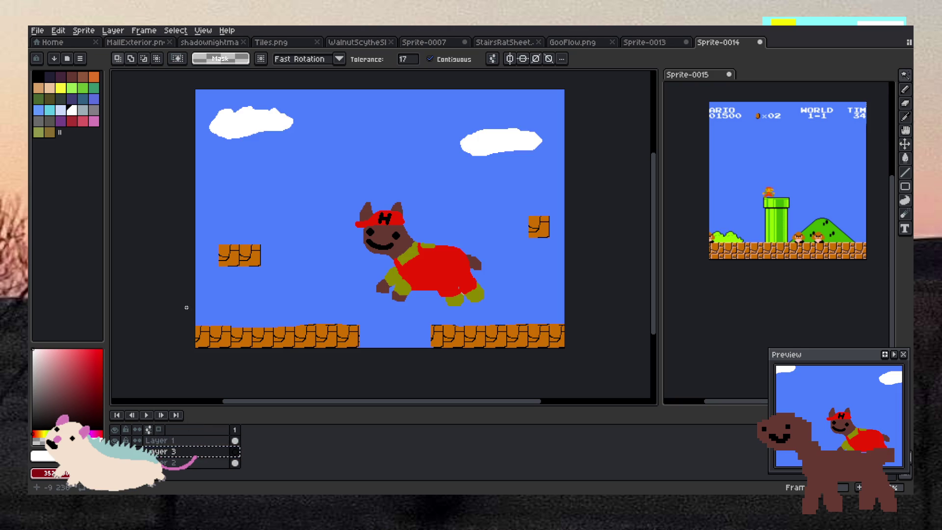
pyautogui.click(235, 440)
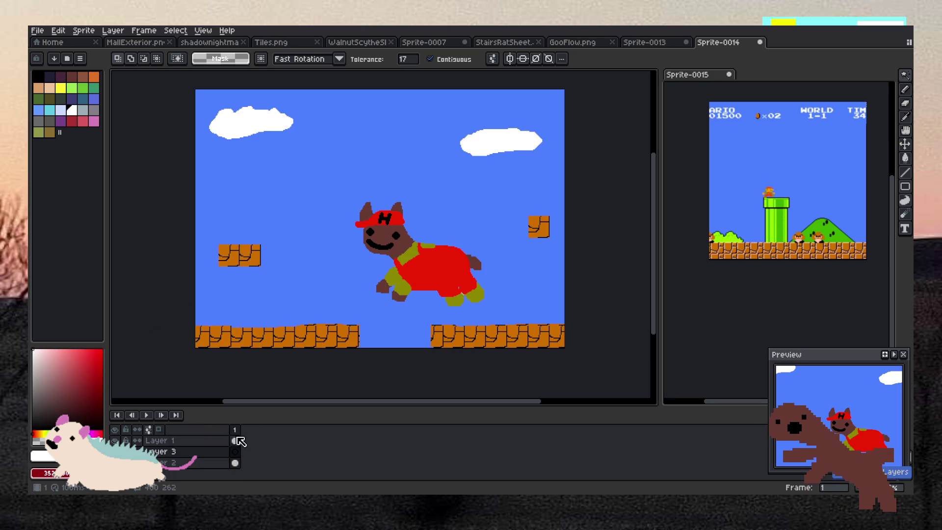
pyautogui.click(248, 130)
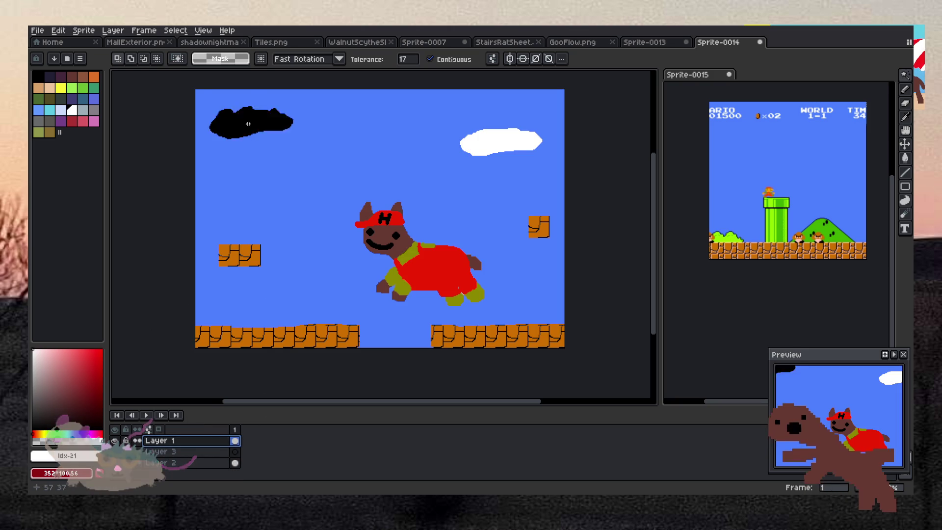
pyautogui.click(201, 451)
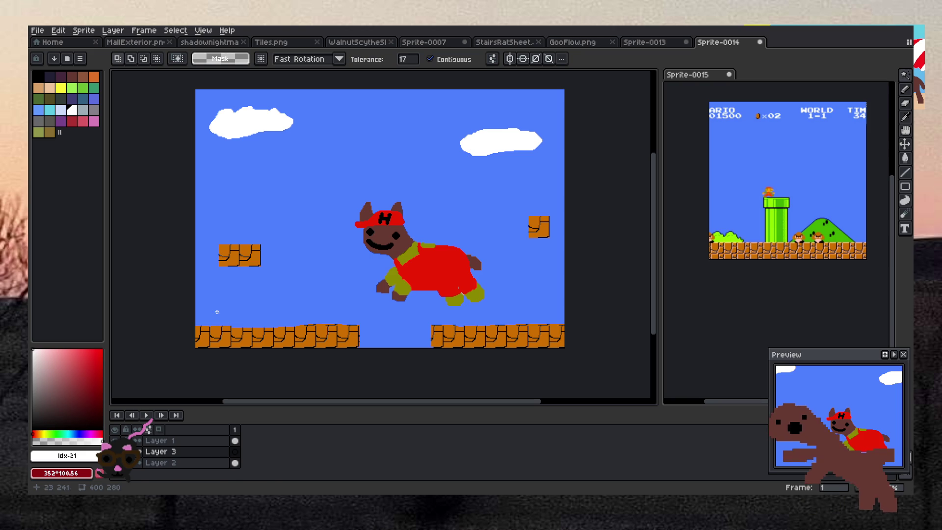
pyautogui.click(288, 129)
pyautogui.moveTo(279, 130)
pyautogui.mouseDown()
pyautogui.moveTo(306, 332)
pyautogui.moveTo(291, 334)
pyautogui.mouseUp()
pyautogui.hotkey('ctrl', 'z')
pyautogui.moveTo(267, 130)
pyautogui.mouseDown()
pyautogui.moveTo(520, 312)
pyautogui.moveTo(524, 327)
pyautogui.mouseUp()
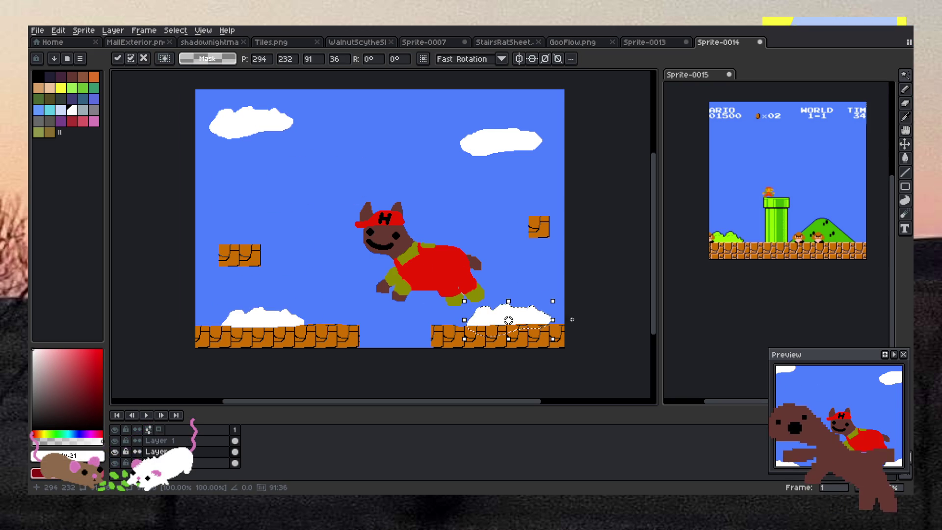
# - Fill both cloud copies green to turn them into bushes
pyautogui.hotkey('ctrl', 'd')
pyautogui.click(82, 88)
pyautogui.press('g')
pyautogui.click(261, 320)
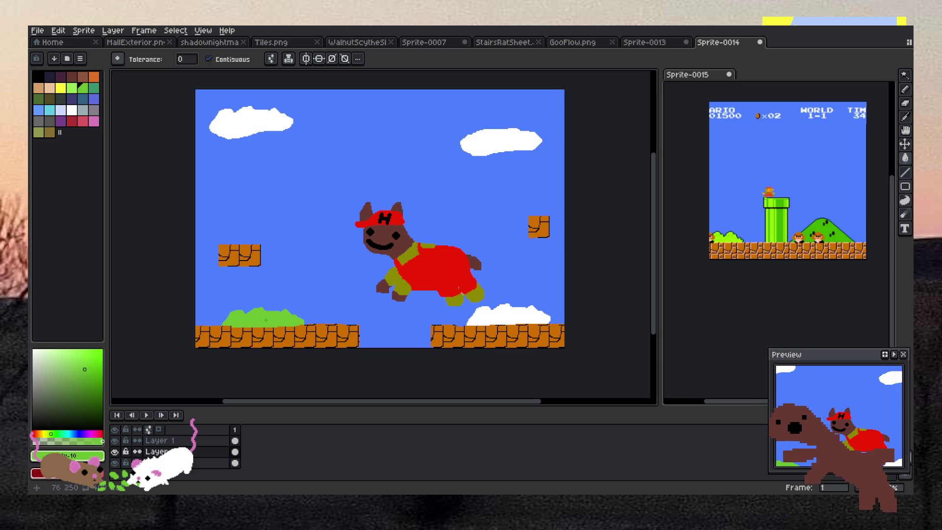
pyautogui.click(503, 323)
pyautogui.scroll(-4, 503, 305)
pyautogui.scroll(4, 503, 271)
pyautogui.scroll(-1, 475, 270)
pyautogui.scroll(1, 451, 298)
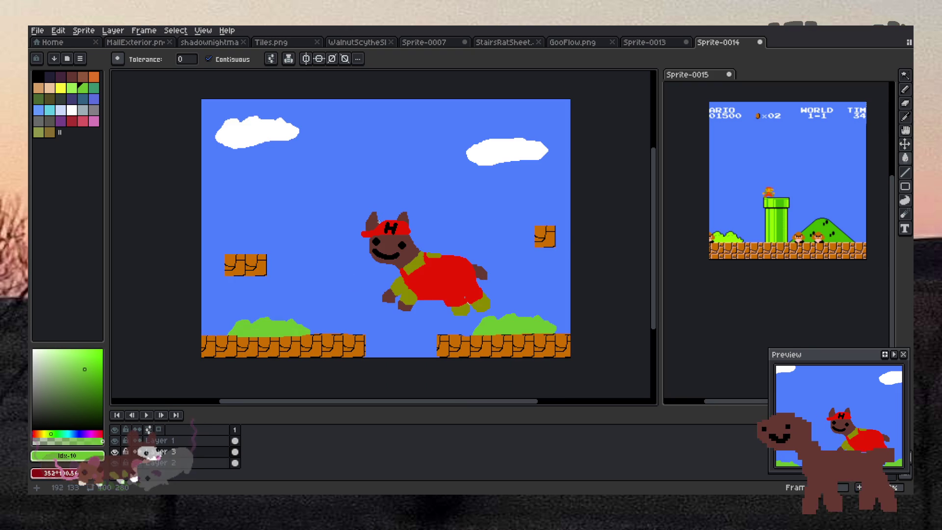
pyautogui.scroll(1, 333, 286)
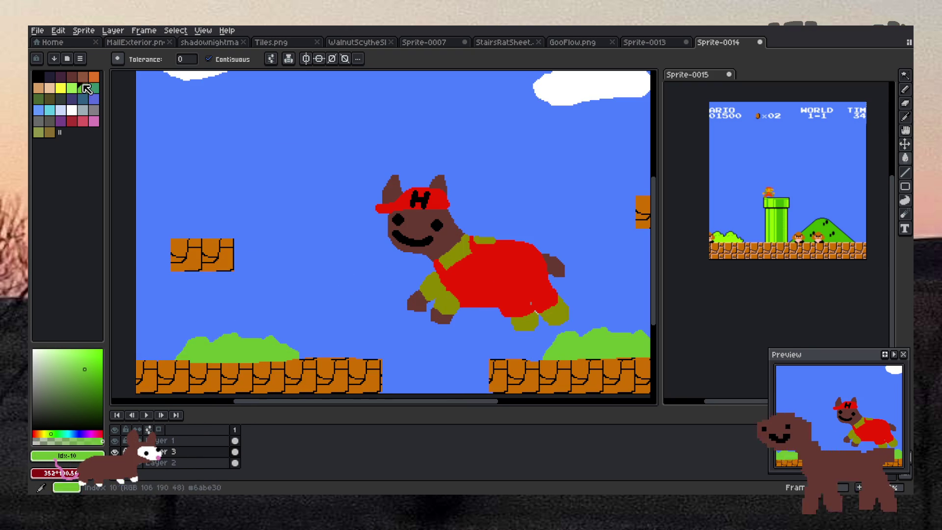
pyautogui.click(60, 88)
# - Draw a yellow circle in the sky left of the dog and fill it solid
pyautogui.press('b')
pyautogui.scroll(1, 327, 262)
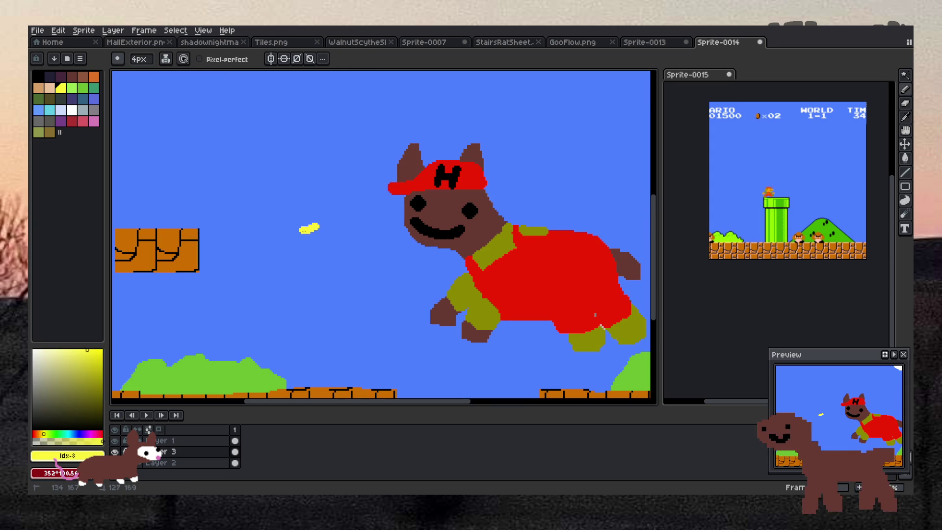
pyautogui.moveTo(293, 328)
pyautogui.mouseDown()
pyautogui.moveTo(346, 330)
pyautogui.moveTo(370, 267)
pyautogui.mouseUp()
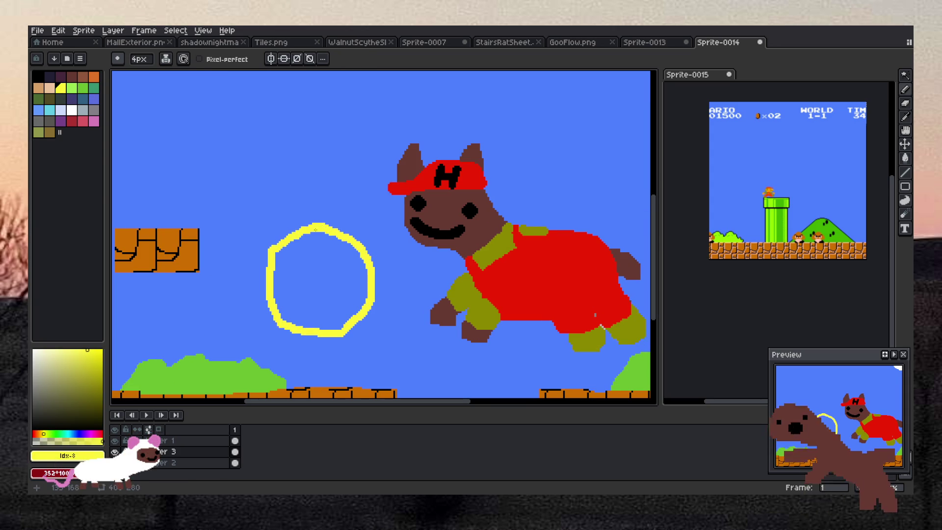
pyautogui.scroll(-5, 316, 229)
pyautogui.scroll(5, 295, 190)
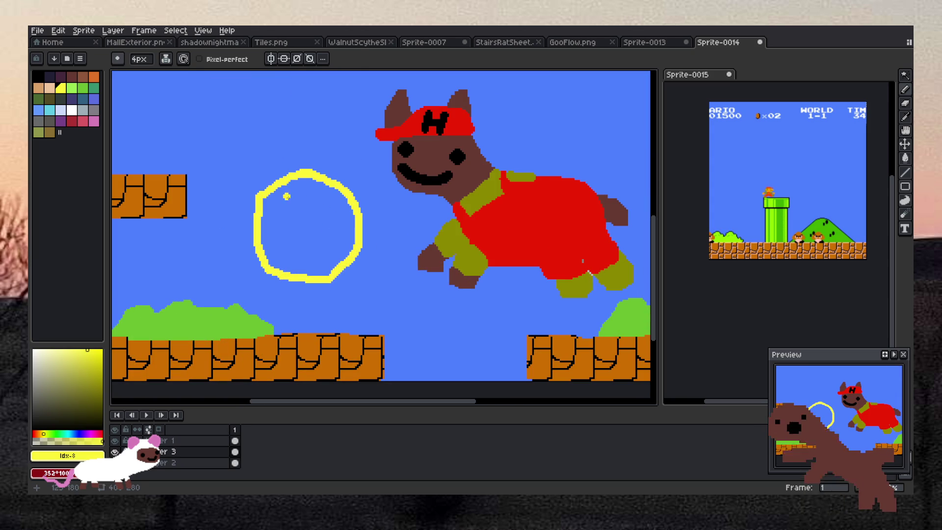
pyautogui.press('g')
pyautogui.click(290, 217)
pyautogui.scroll(-5, 292, 221)
pyautogui.scroll(6, 292, 221)
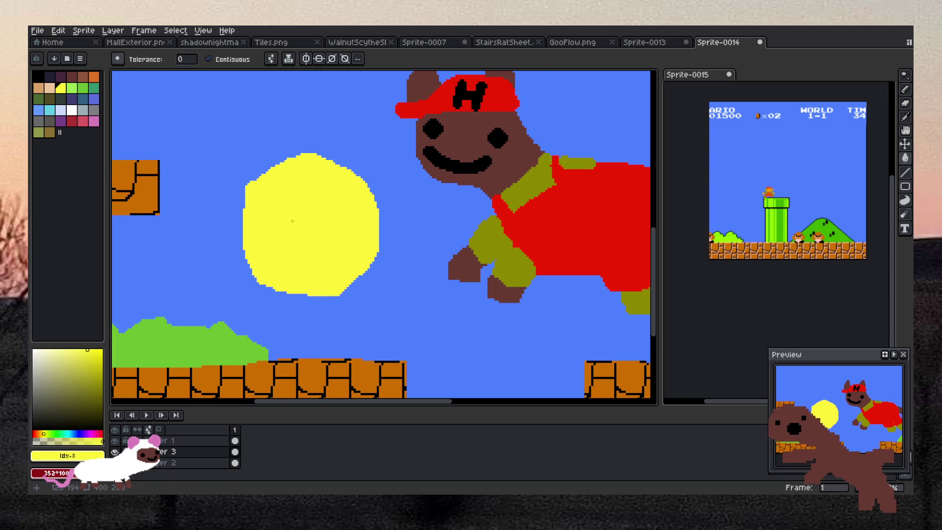
# - Draw a black dollar sign on the yellow coin
pyautogui.click(36, 76)
pyautogui.press('b')
pyautogui.moveTo(341, 183)
pyautogui.mouseDown()
pyautogui.moveTo(284, 203)
pyautogui.moveTo(339, 248)
pyautogui.moveTo(282, 256)
pyautogui.mouseUp()
pyautogui.moveTo(308, 162); pyautogui.dragTo(316, 288)
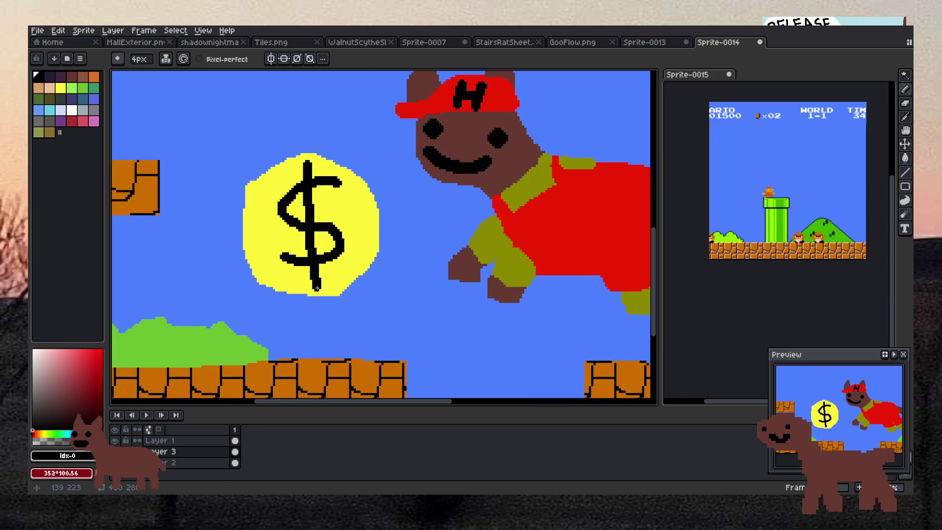
pyautogui.scroll(-4, 317, 288)
pyautogui.scroll(3, 343, 232)
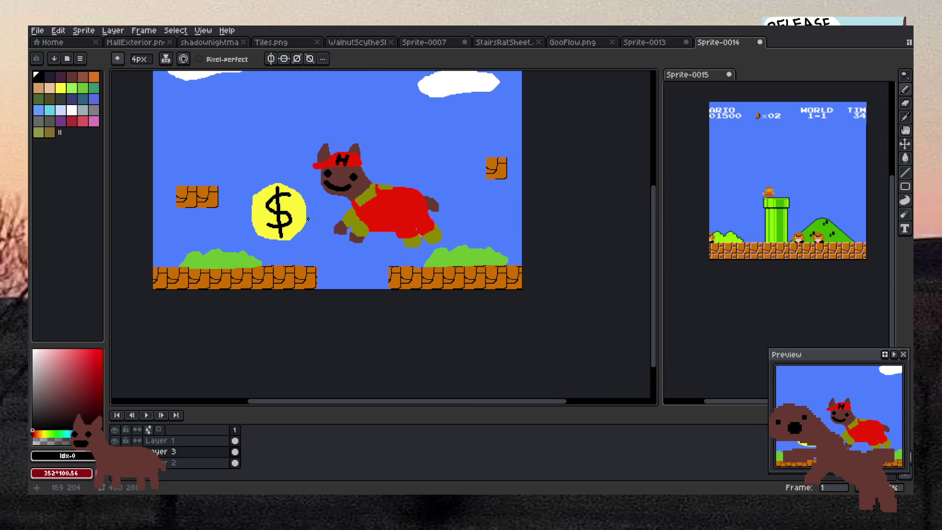
pyautogui.scroll(1, 309, 219)
pyautogui.scroll(-2, 288, 187)
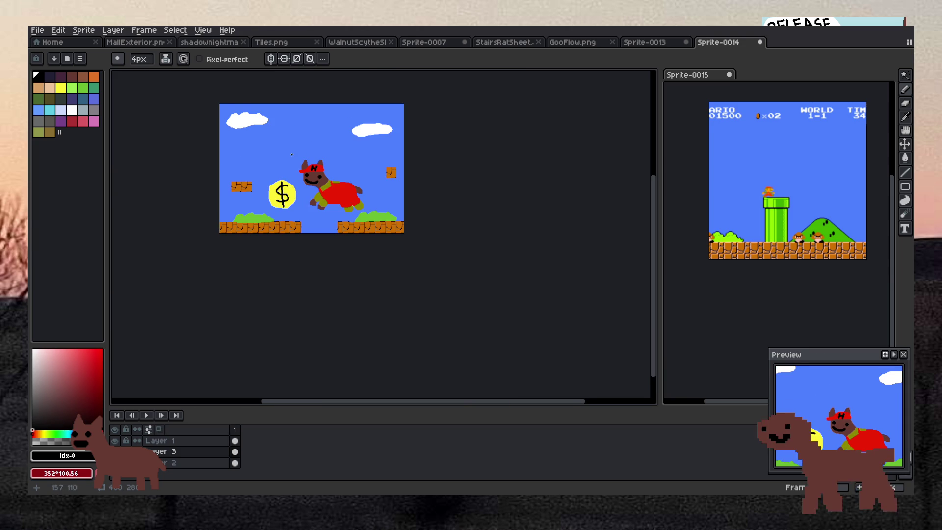
pyautogui.scroll(1, 292, 155)
pyautogui.scroll(-3, 294, 149)
pyautogui.scroll(1, 307, 133)
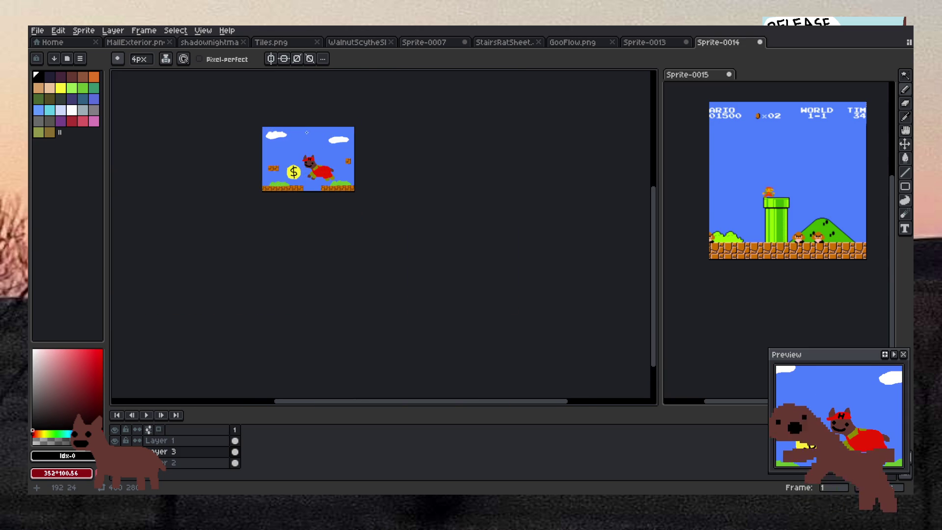
pyautogui.scroll(2, 307, 133)
pyautogui.scroll(-1, 230, 198)
pyautogui.scroll(1, 159, 204)
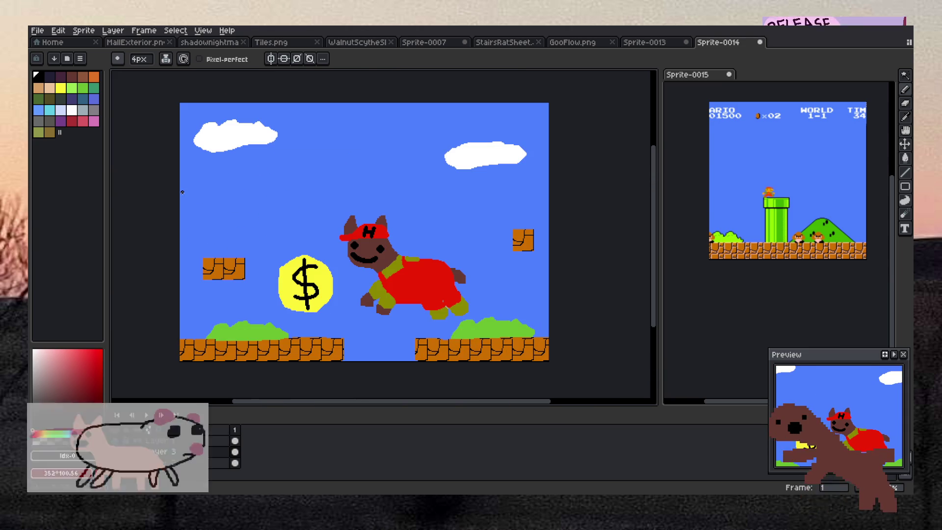
pyautogui.click(58, 30)
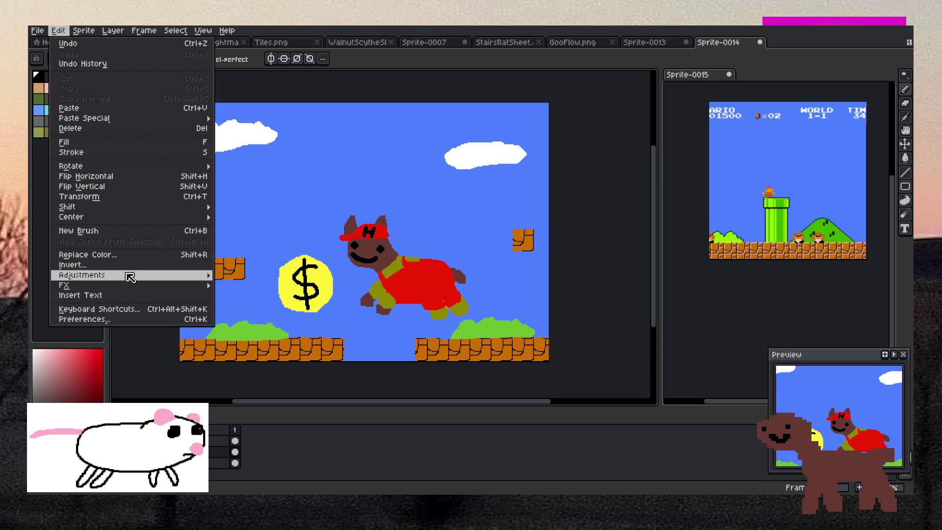
# - Insert 'Let's get it!' in green Impact and drag it near the top of the scene
pyautogui.click(119, 296)
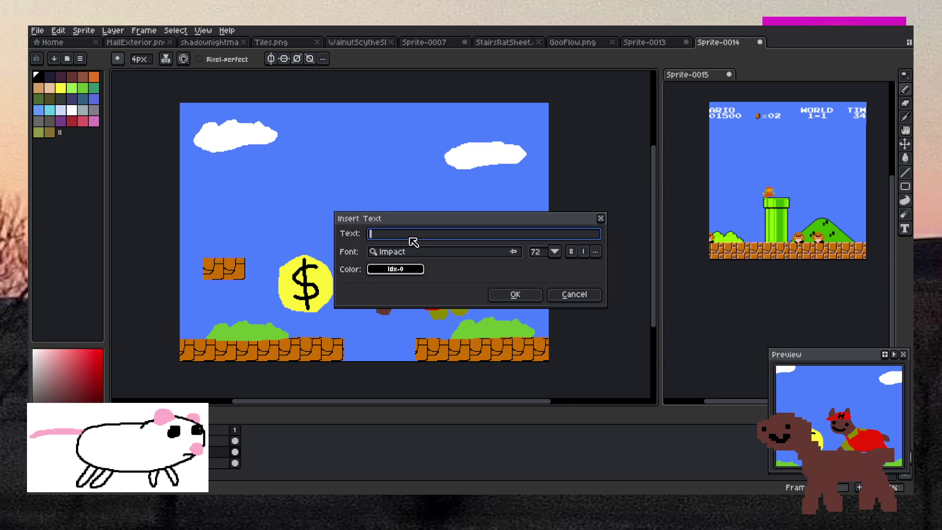
pyautogui.click(455, 251)
pyautogui.click(391, 269)
pyautogui.click(395, 269)
pyautogui.click(518, 316)
pyautogui.click(418, 235)
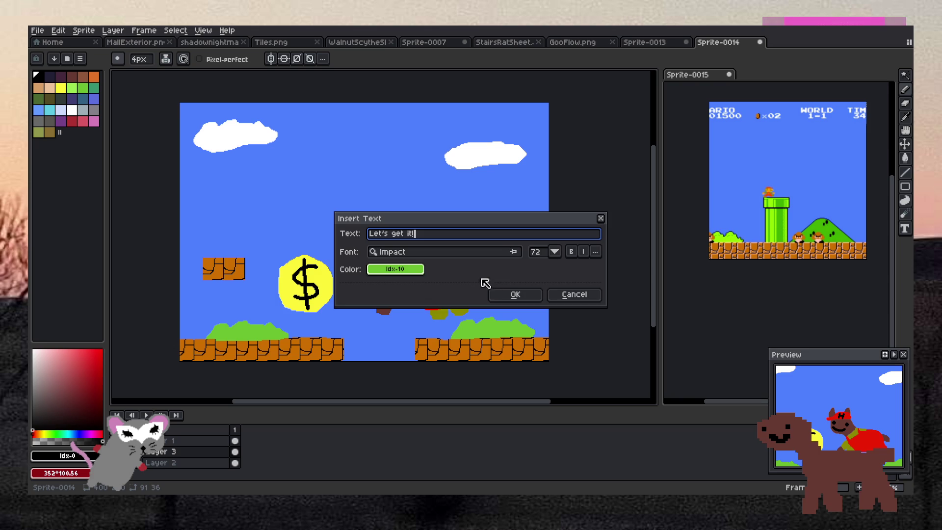
pyautogui.click(512, 294)
pyautogui.moveTo(445, 244); pyautogui.dragTo(436, 169)
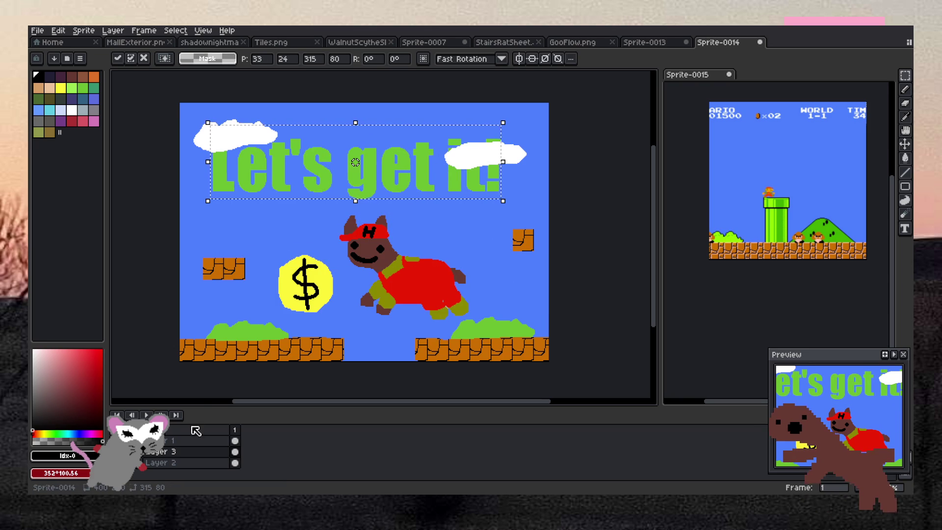
pyautogui.click(186, 442)
# - Bring the title back as a floating piece and commit it across the top of the sky
pyautogui.hotkey('ctrl', 'z')
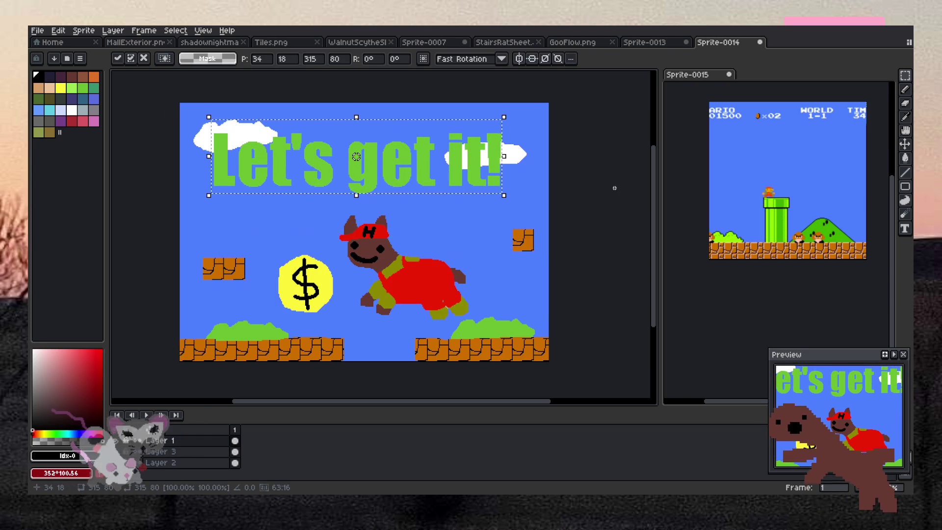
pyautogui.press('Return')
pyautogui.scroll(-3, 635, 198)
pyautogui.scroll(3, 491, 181)
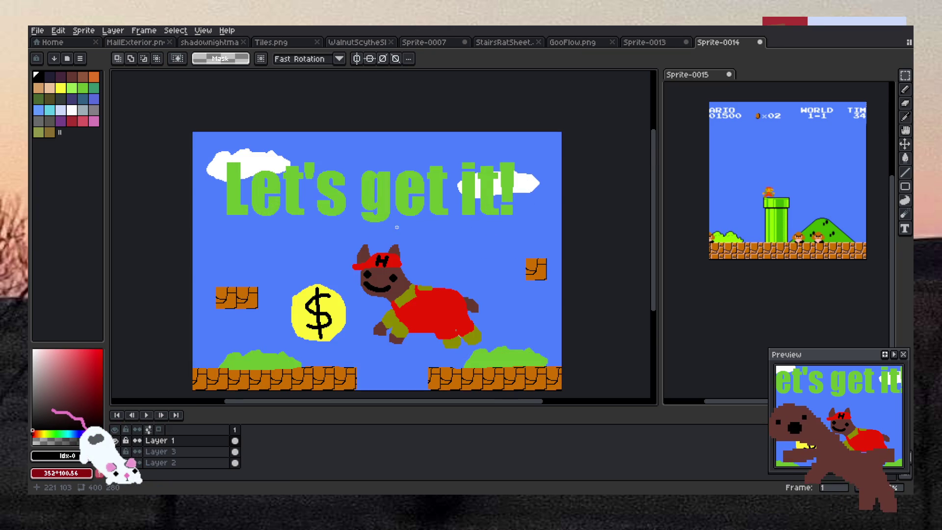
pyautogui.scroll(1, 397, 228)
pyautogui.scroll(-3, 351, 206)
pyautogui.scroll(2, 348, 196)
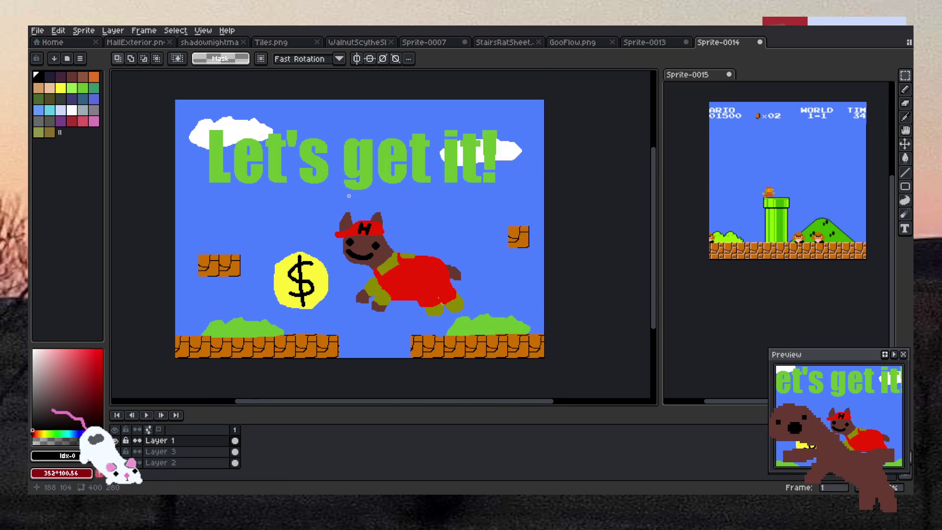
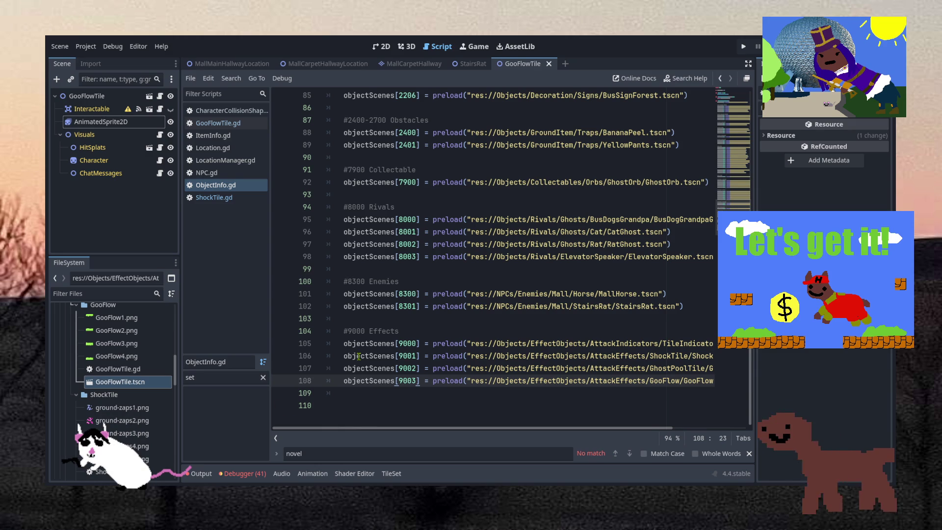
# - Play the four-frame goo animation on the AnimatedSprite2D in 2D view, then save the GooFlowTile scene
pyautogui.press('Up')
pyautogui.press('Up')
pyautogui.press('Up')
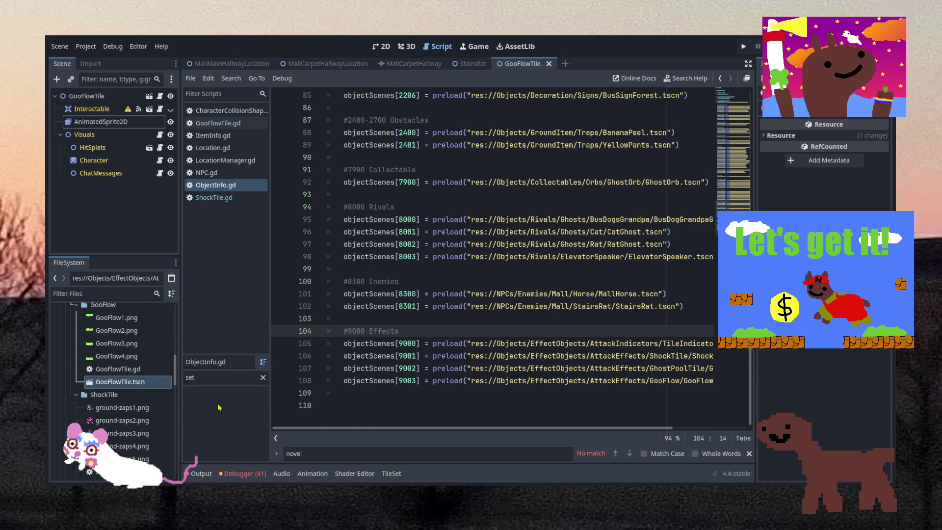
pyautogui.click(381, 46)
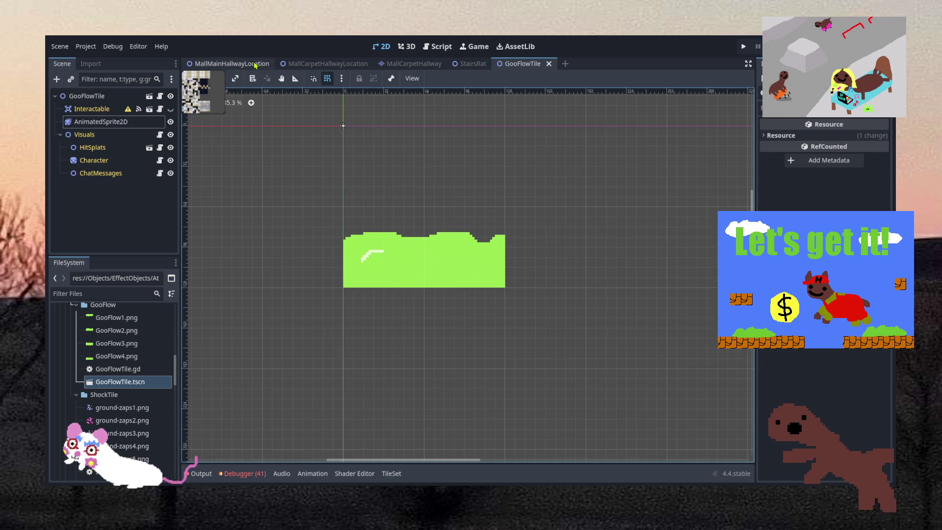
pyautogui.click(98, 122)
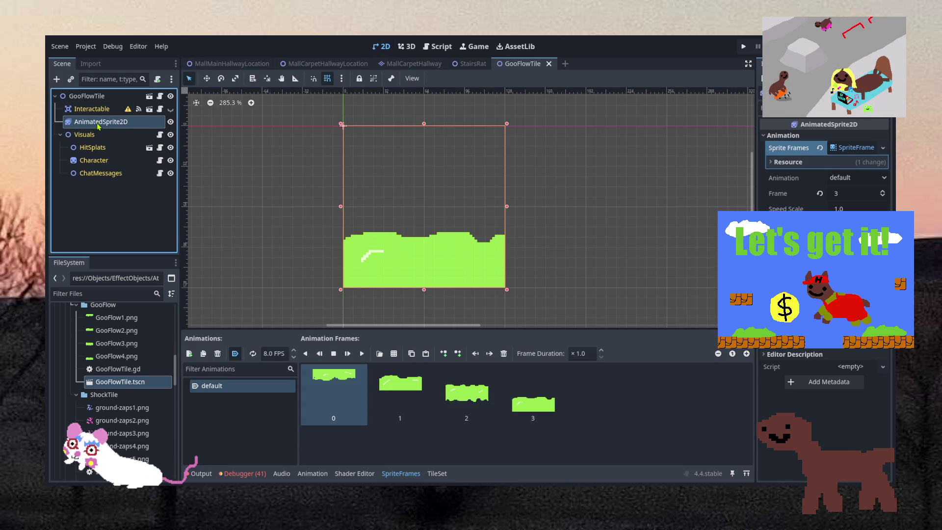
pyautogui.click(363, 353)
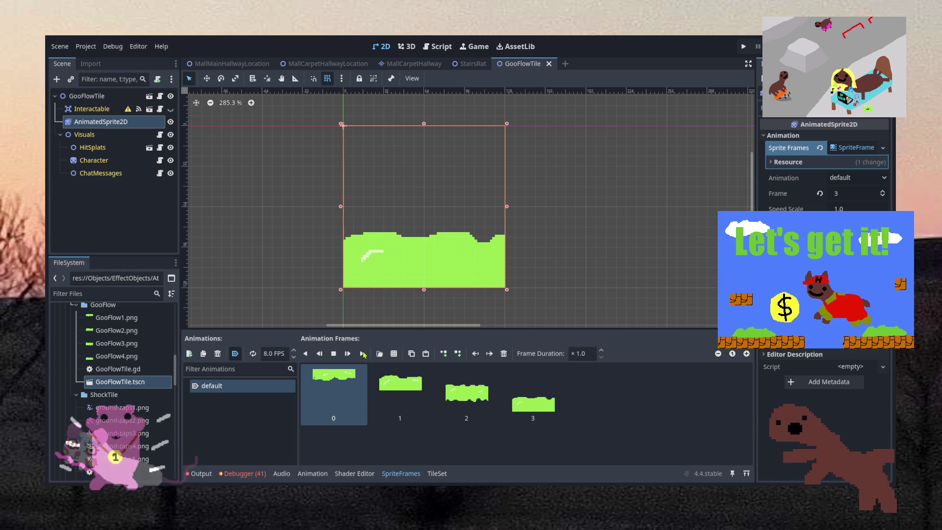
pyautogui.click(362, 354)
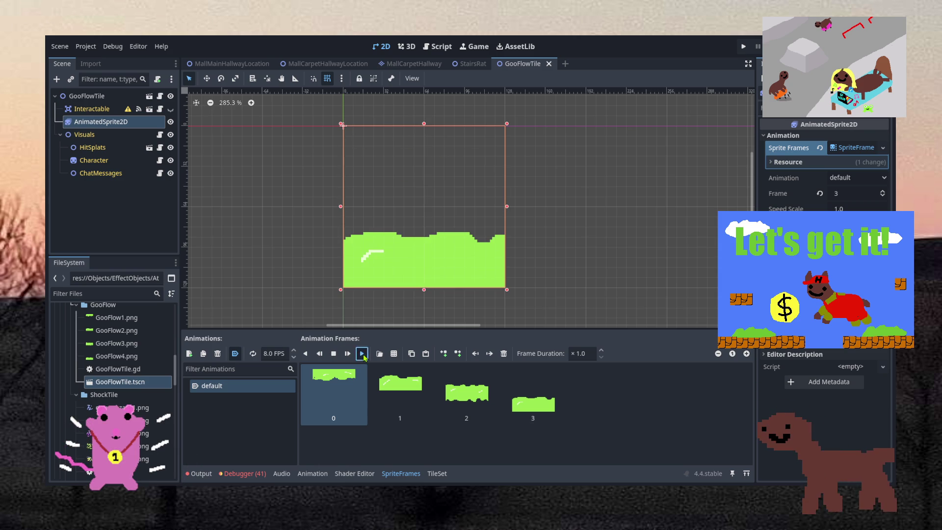
pyautogui.click(584, 258)
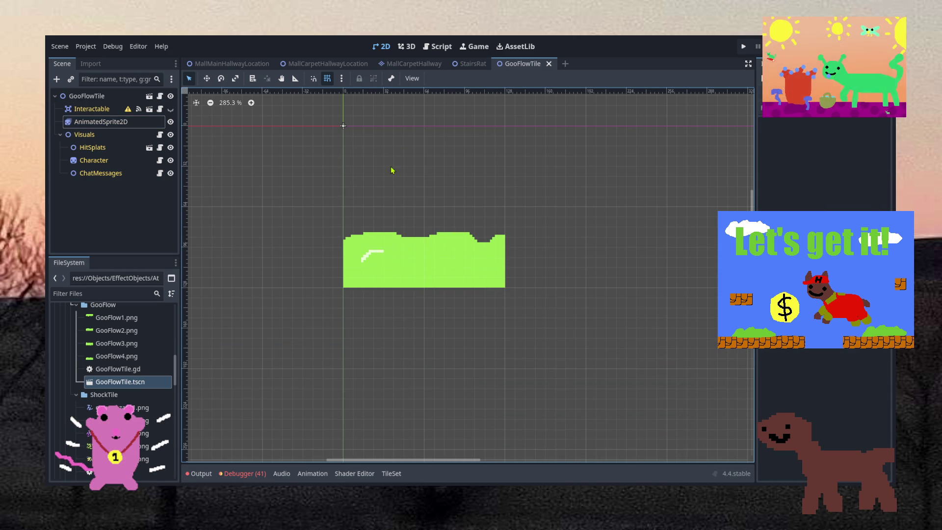
pyautogui.hotkey('ctrl', 's')
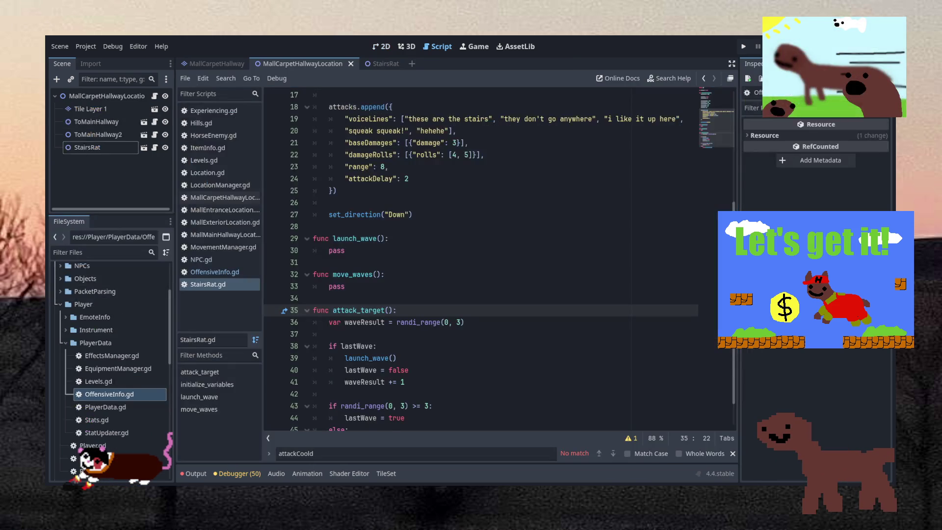
# - Place the cursor inside move_waves in StairsRat.gd and scroll down through the script
pyautogui.click(373, 286)
pyautogui.scroll(-1, 373, 286)
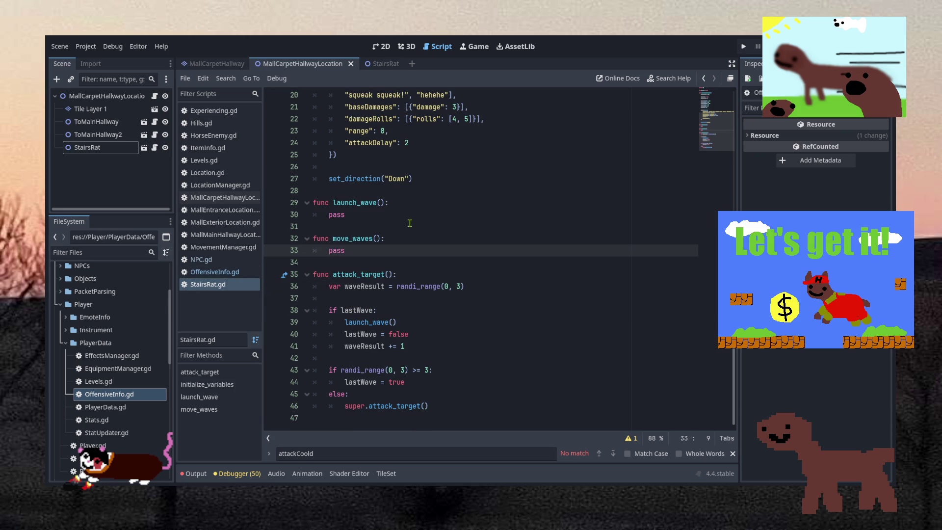
# - Expand Objects > EffectObjects > AttackEffects in FileSystem to reach the GhostPoolTile folder
pyautogui.click(61, 304)
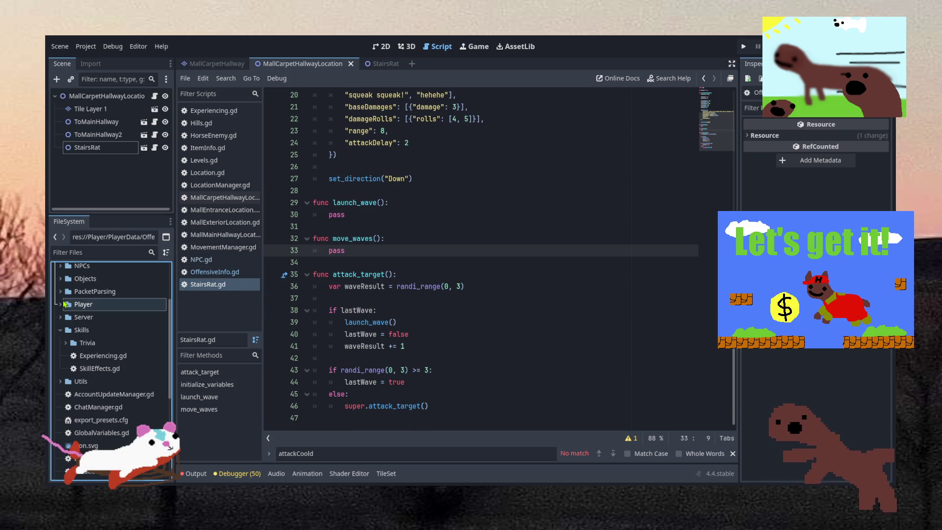
pyautogui.scroll(3, 70, 334)
pyautogui.click(60, 359)
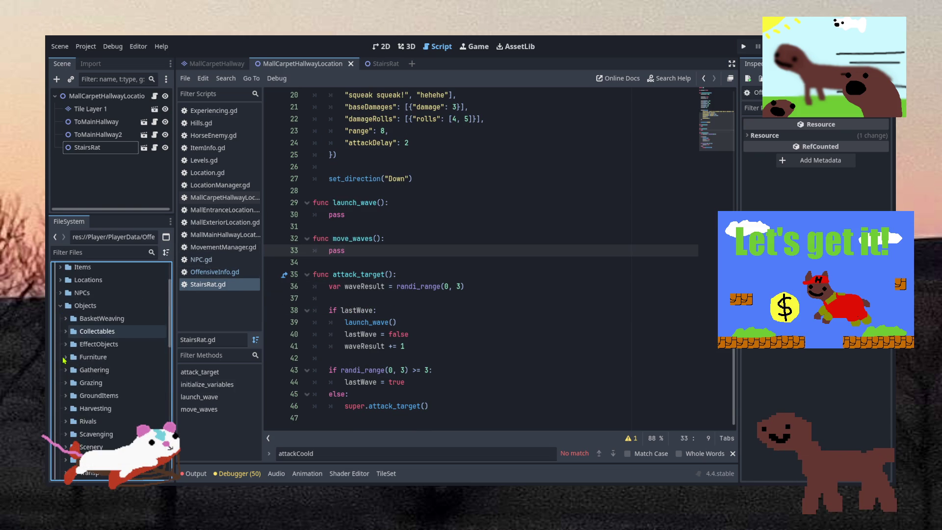
pyautogui.scroll(-3, 68, 338)
pyautogui.click(67, 317)
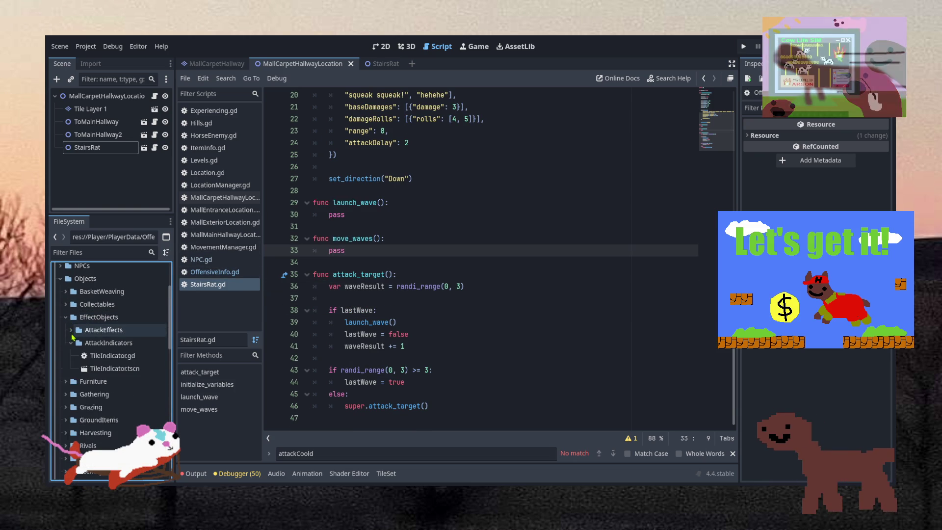
pyautogui.click(77, 343)
pyautogui.click(76, 356)
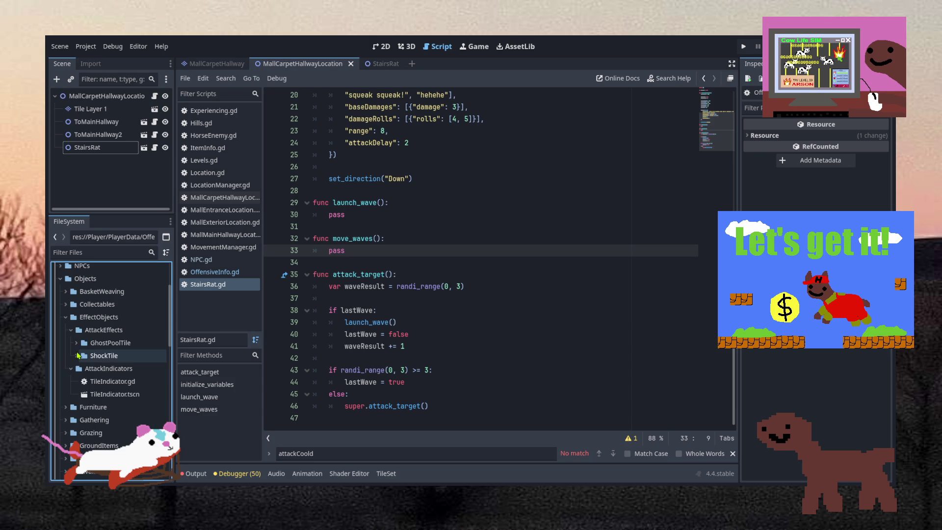
pyautogui.click(71, 369)
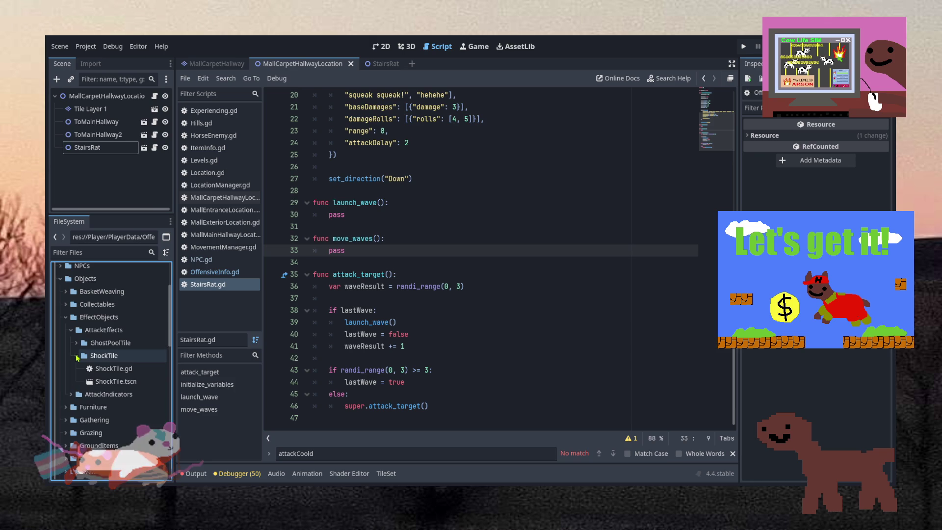
pyautogui.click(77, 343)
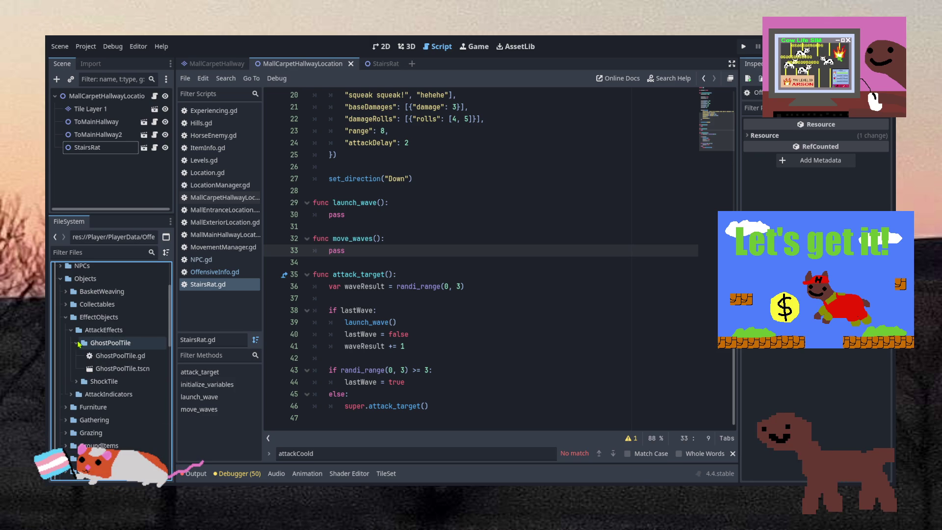
# - Duplicate GhostPoolTile into a GooFlowTile folder with GooFlowTile.gd and GooFlowTile.tscn, and open the scene
pyautogui.click(77, 344)
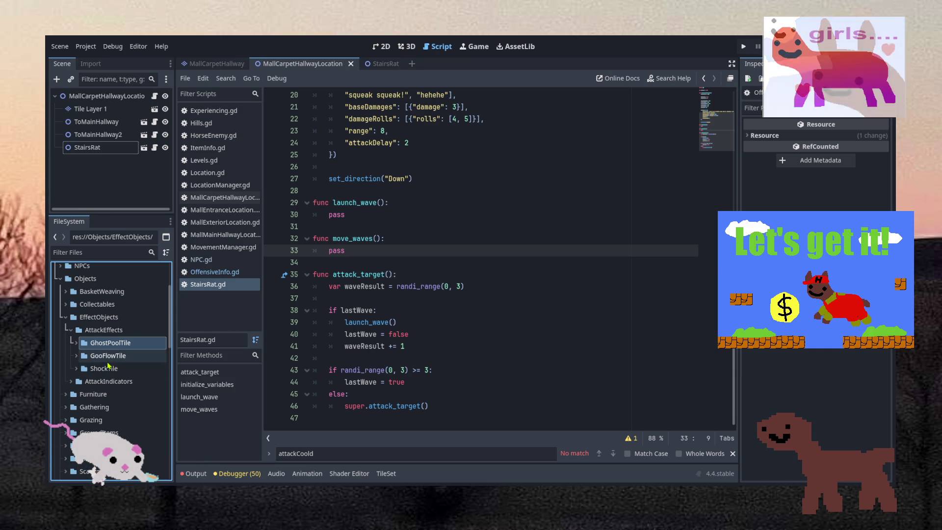
pyautogui.click(127, 373)
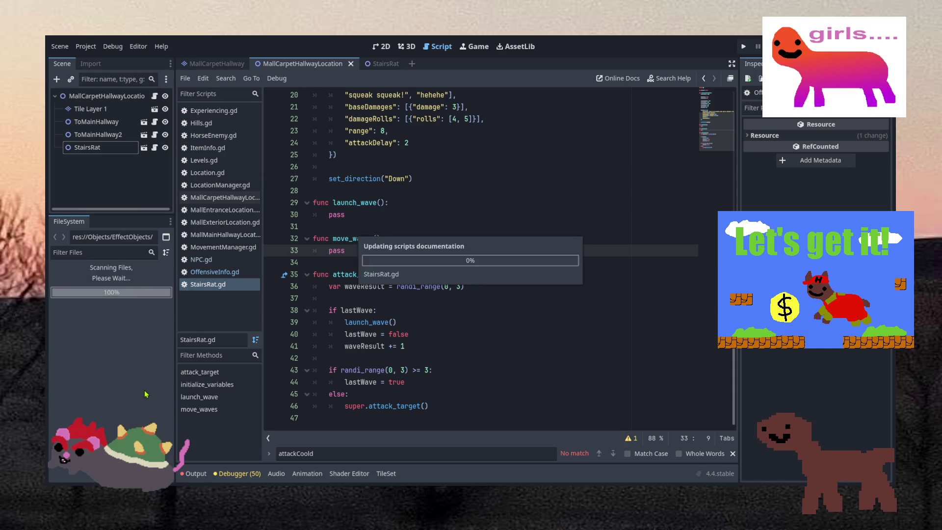
pyautogui.click(135, 372)
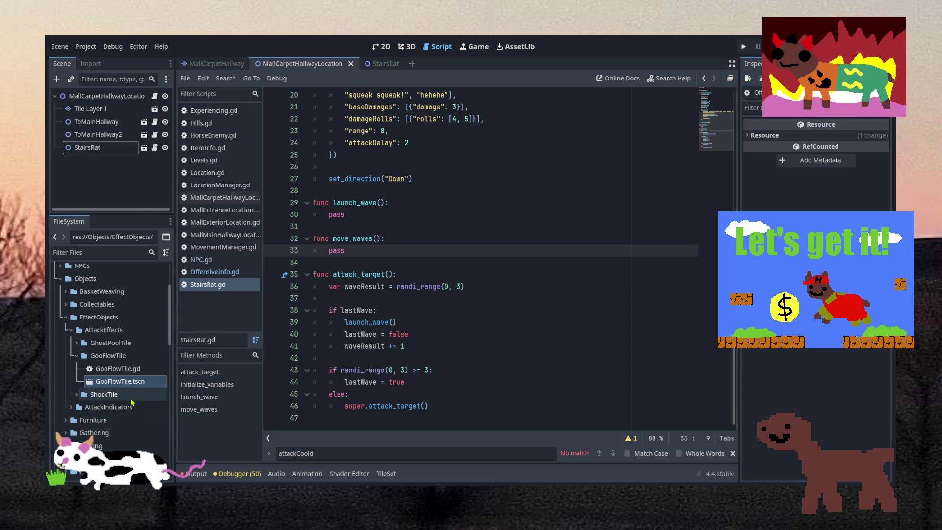
pyautogui.doubleClick(124, 386)
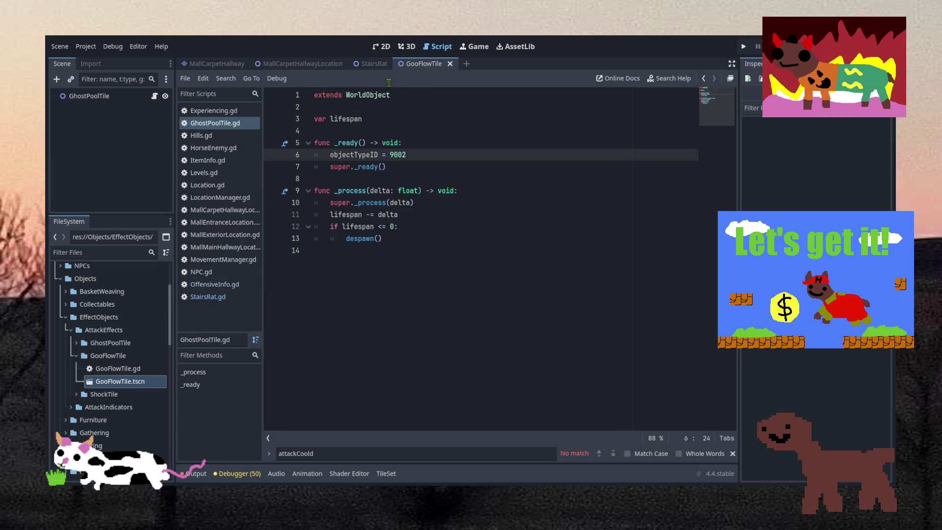
# - Rename the root node from GhostPoolTile to GooFlowTile, attach GooFlowTile.gd as its script, and save
pyautogui.click(381, 46)
pyautogui.click(89, 97)
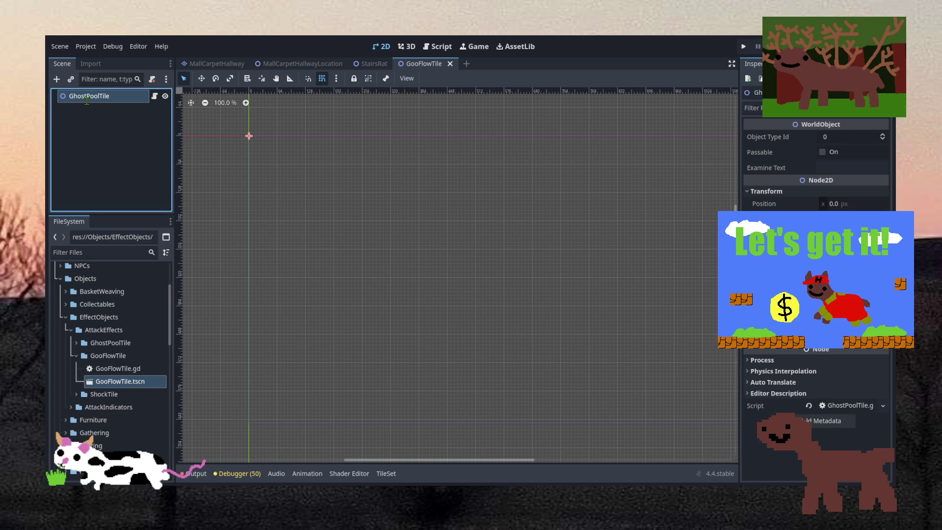
pyautogui.write('GooFlowTile')
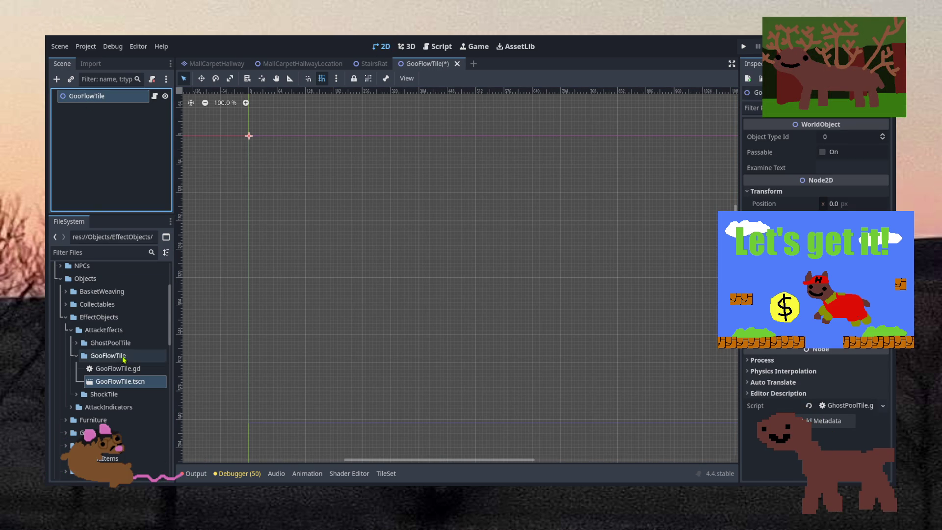
pyautogui.click(121, 369)
pyautogui.moveTo(122, 370)
pyautogui.mouseDown()
pyautogui.moveTo(878, 398)
pyautogui.moveTo(849, 406)
pyautogui.mouseUp()
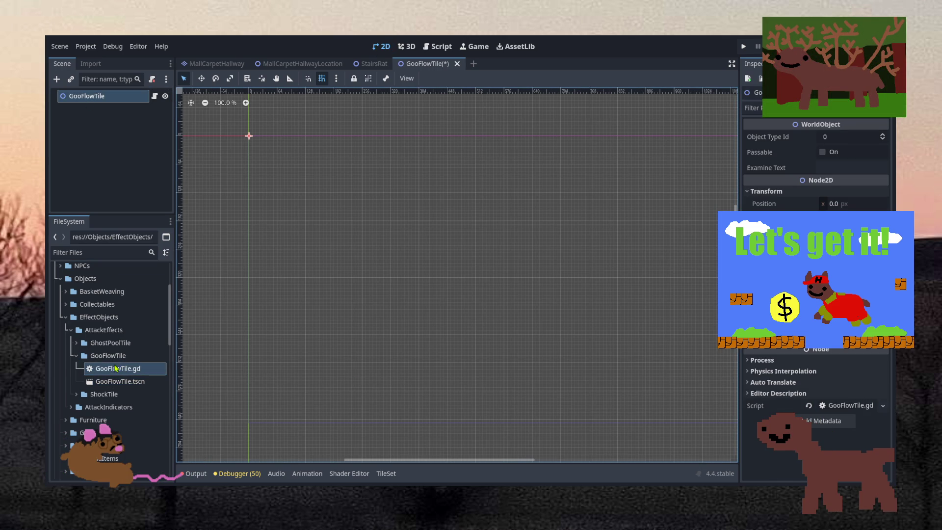
pyautogui.click(118, 381)
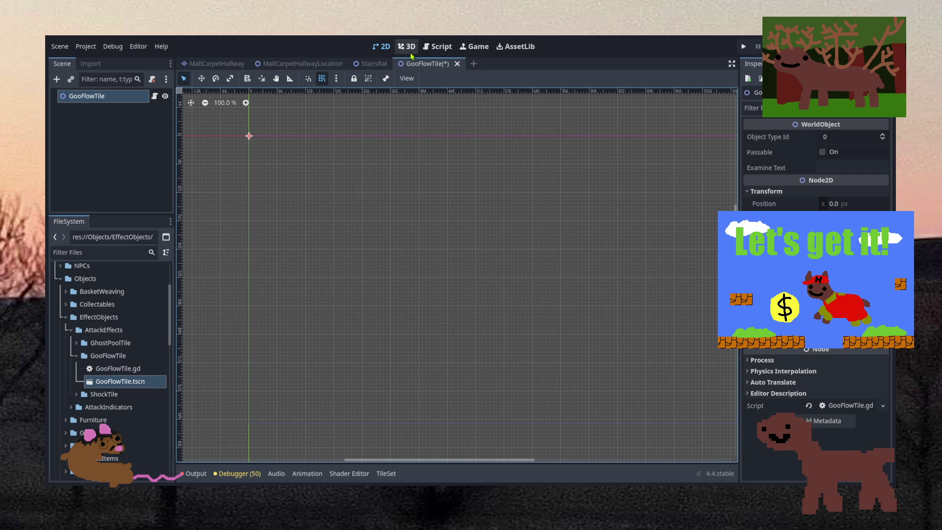
pyautogui.hotkey('ctrl', 's')
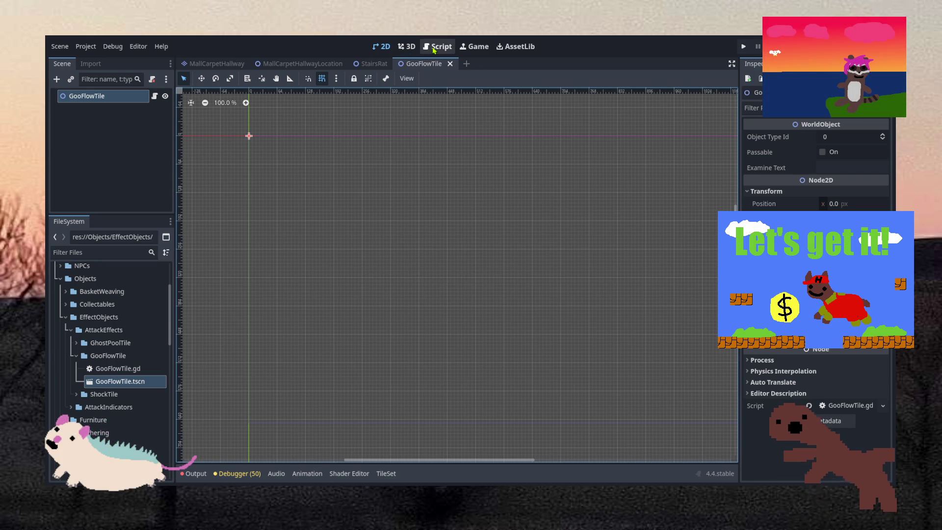
pyautogui.click(434, 49)
# - Bring up the GooFlowTile script and browse the Objects and EffectObjects folders in FileSystem
pyautogui.click(130, 382)
pyautogui.click(425, 250)
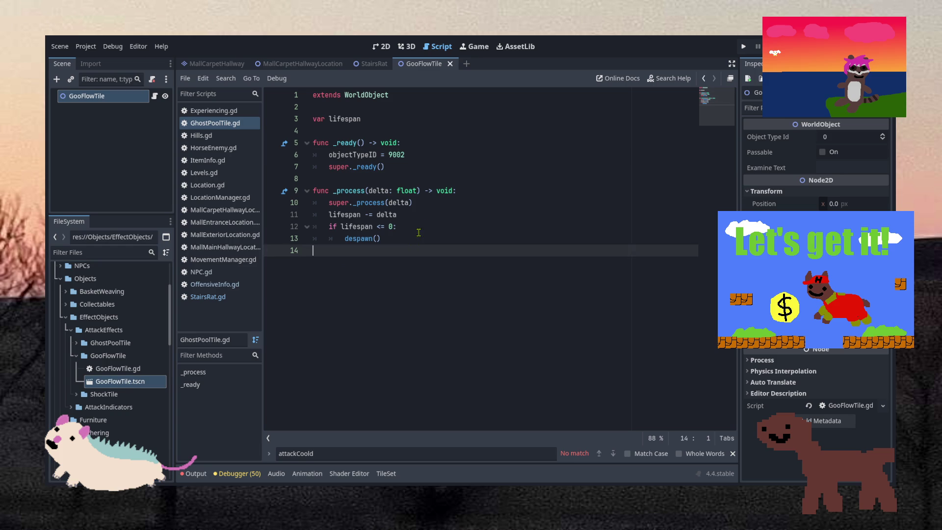
pyautogui.click(424, 226)
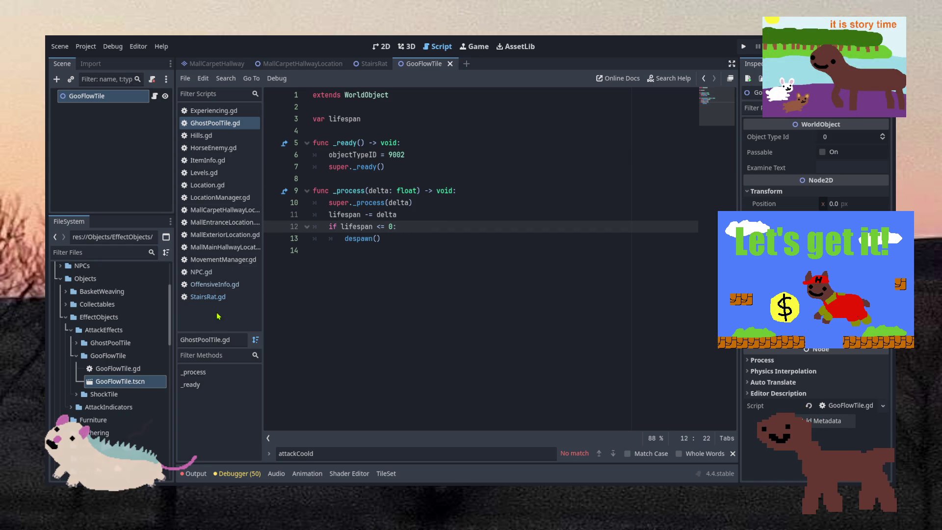
pyautogui.scroll(-10, 98, 343)
pyautogui.scroll(15, 96, 343)
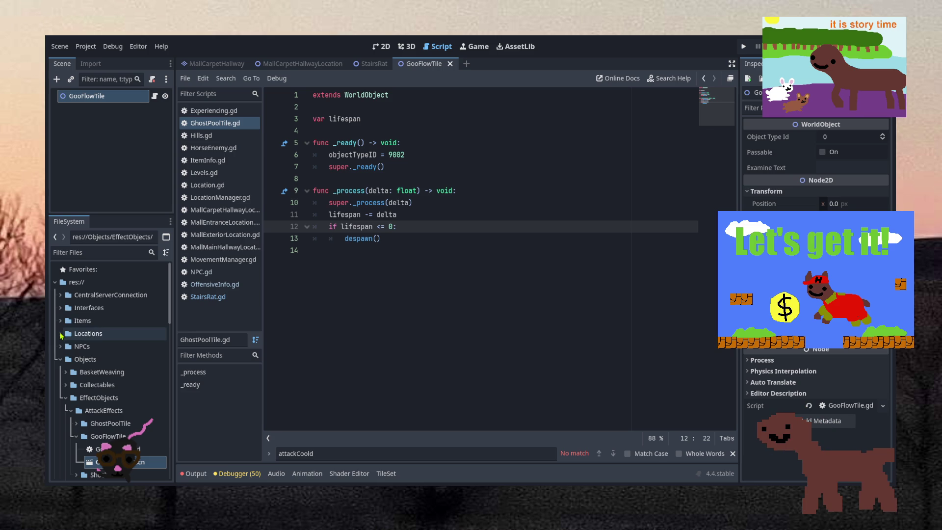
pyautogui.click(60, 321)
pyautogui.click(60, 321)
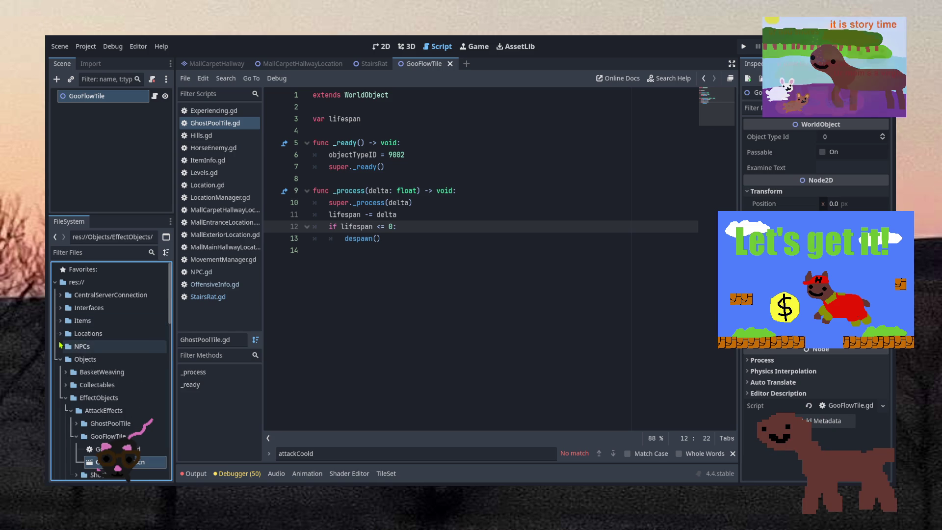
pyautogui.scroll(-3, 62, 314)
pyautogui.scroll(2, 62, 309)
pyautogui.click(59, 306)
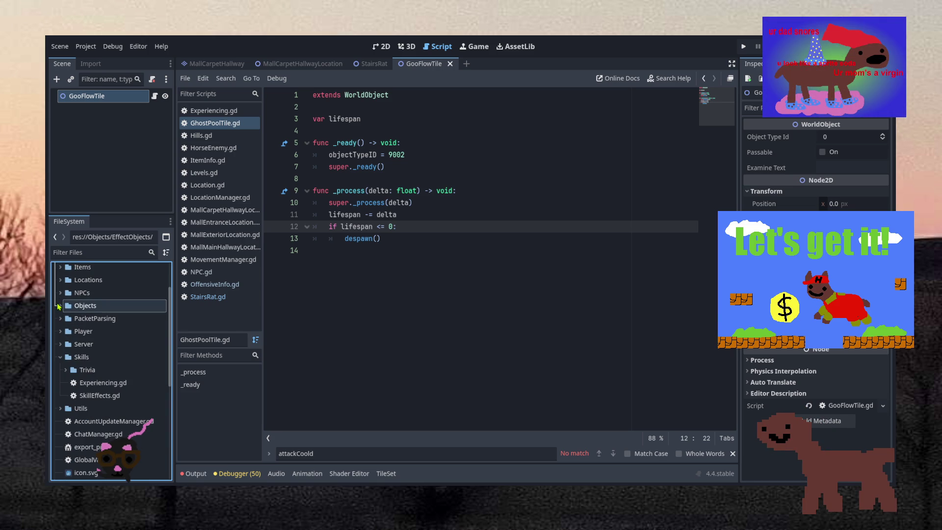
pyautogui.click(59, 306)
pyautogui.click(65, 344)
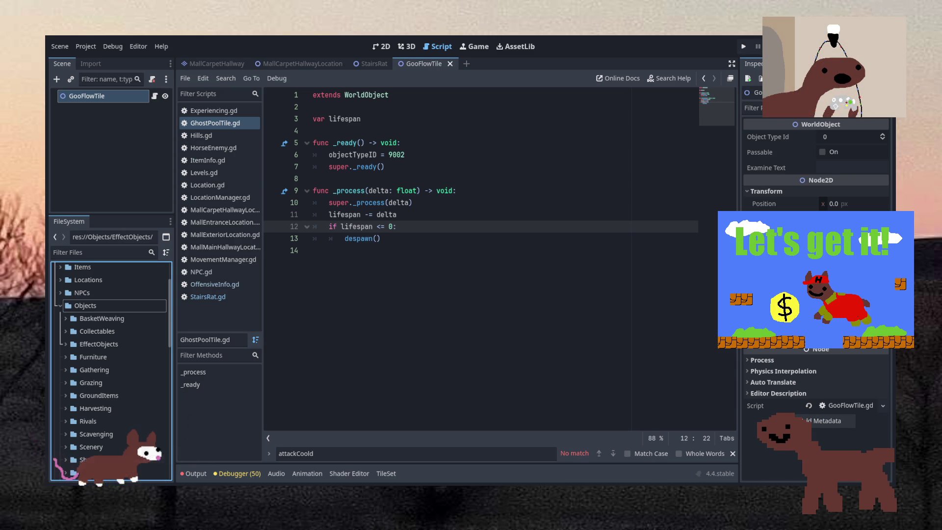
# - Change objectTypeID from 9002 to 9003 on line 6 and save the script
pyautogui.click(425, 156)
pyautogui.press('BackSpace')
pyautogui.write('3')
pyautogui.hotkey('ctrl', 's')
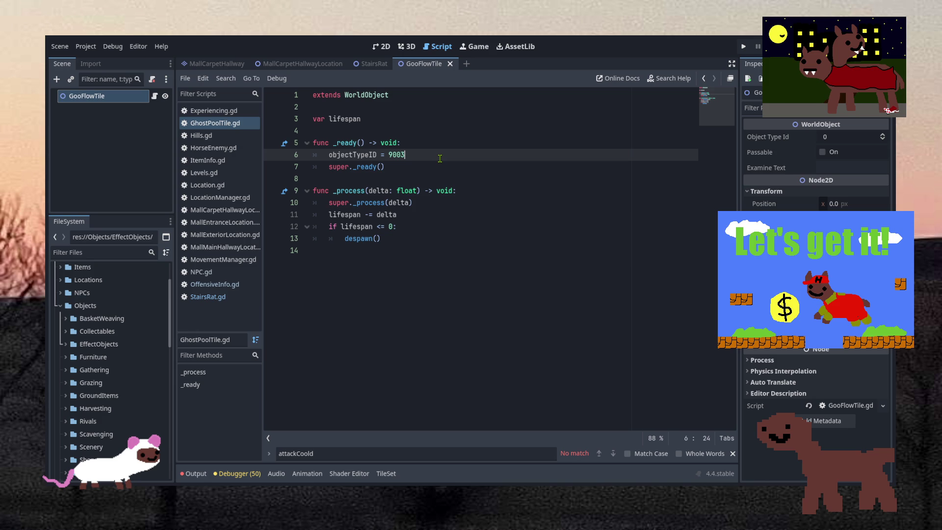
# - Rename the lifespan variable to steps = 10 and delete the lifespan countdown lines in _process
pyautogui.doubleClick(340, 118)
pyautogui.write('steps = ')
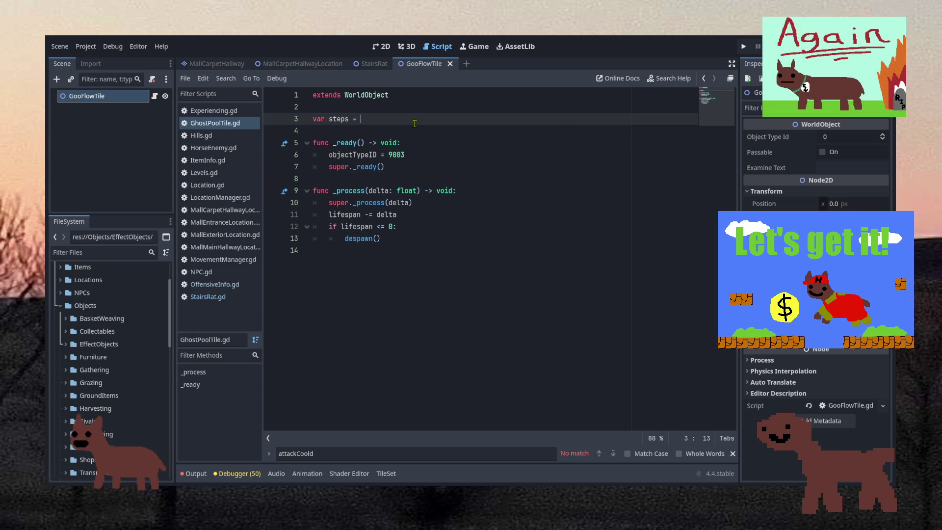
pyautogui.write('10')
pyautogui.click(389, 214)
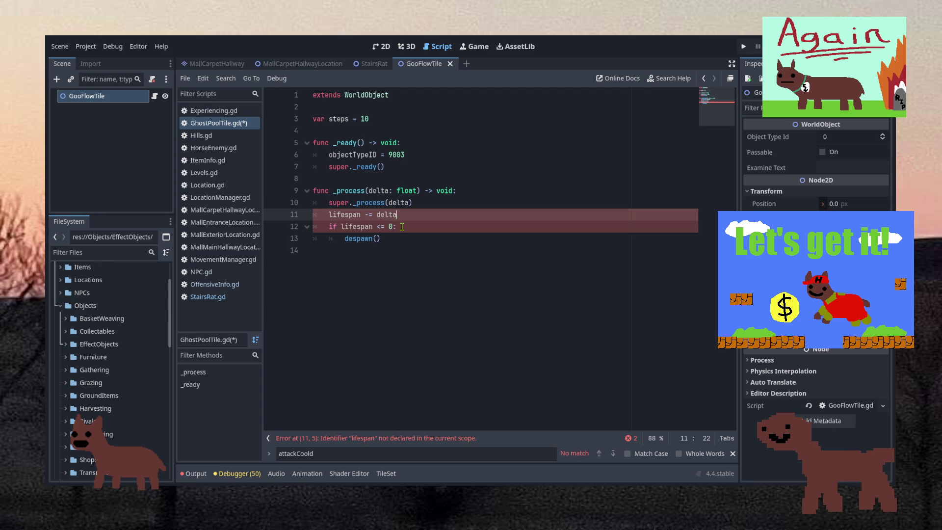
pyautogui.click(403, 220)
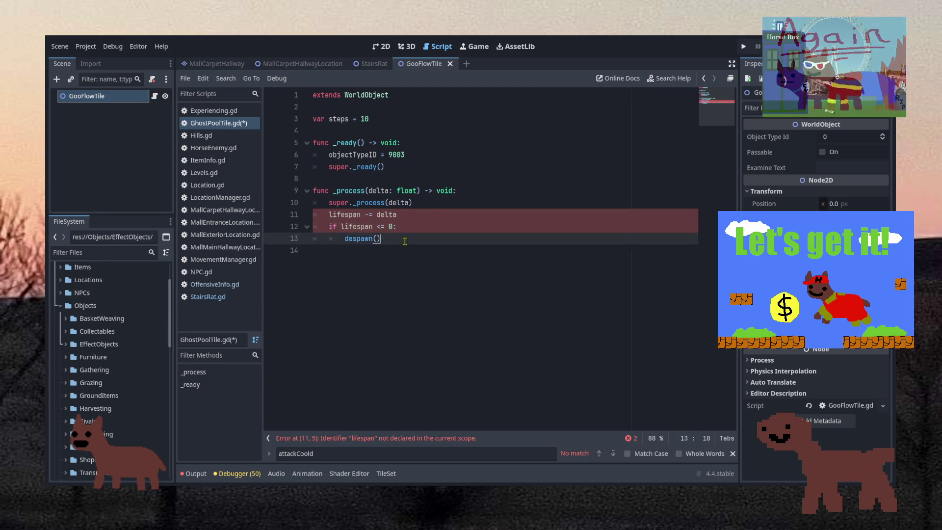
pyautogui.moveTo(388, 238); pyautogui.dragTo(430, 207)
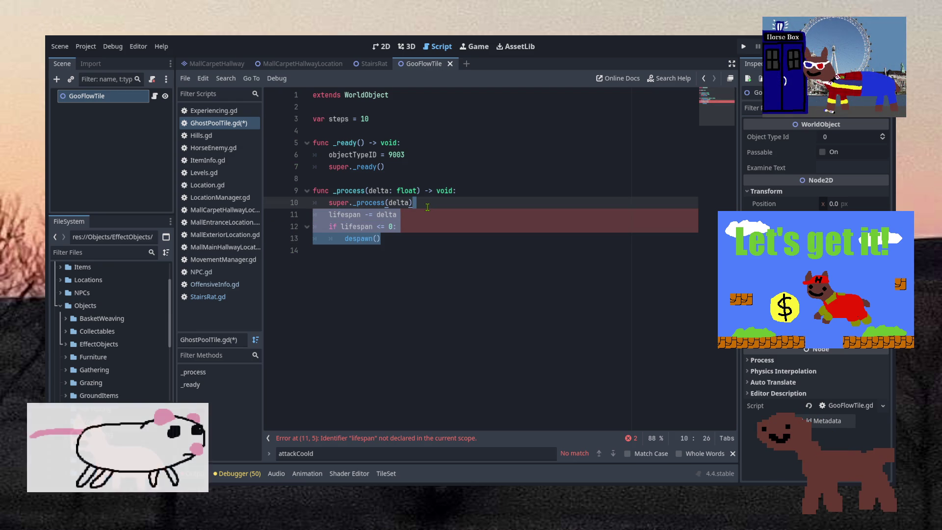
pyautogui.press('BackSpace')
# - Add a step_down() function with a placeholder pass body and save the script
pyautogui.press('Return')
pyautogui.press('Return')
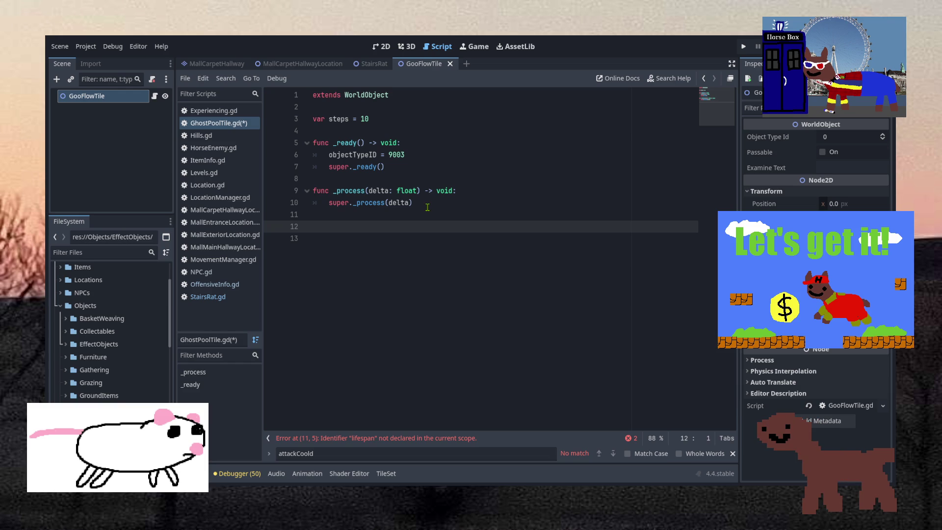
pyautogui.write('func step')
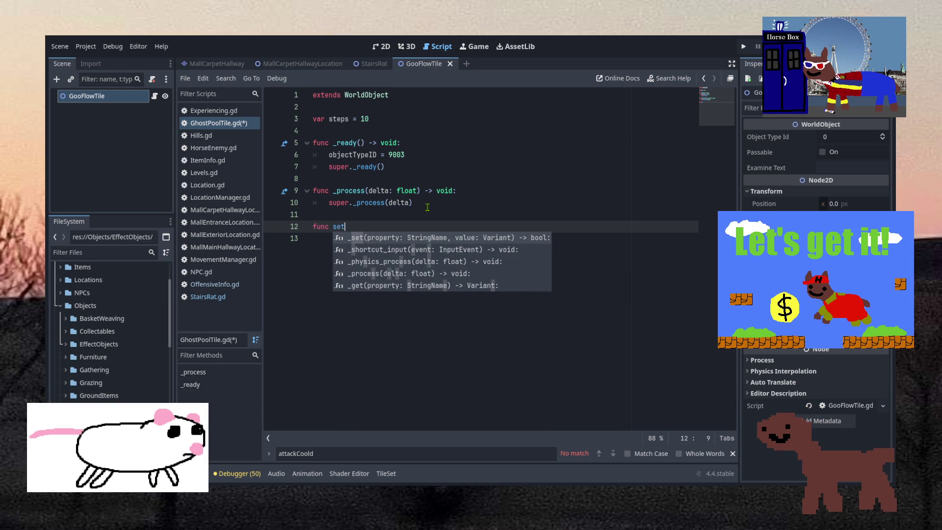
pyautogui.press('BackSpace')
pyautogui.write('_')
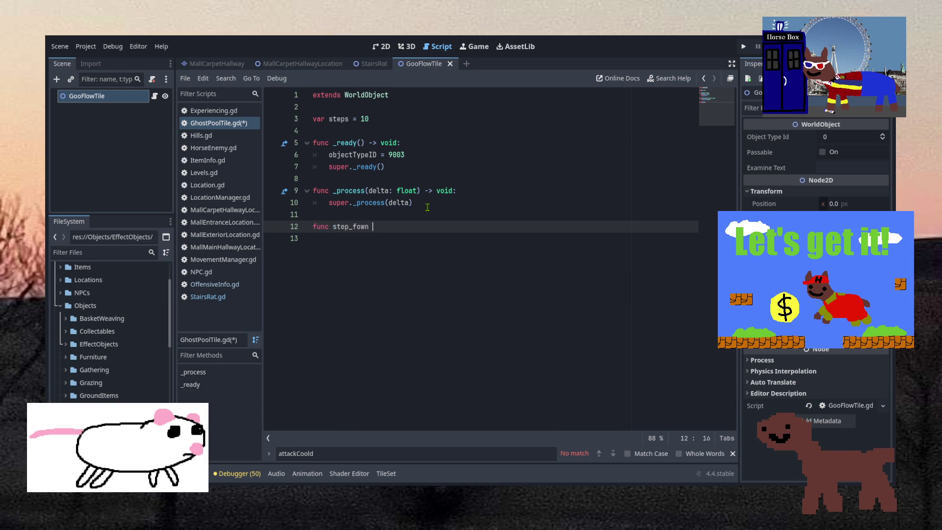
pyautogui.write('down():')
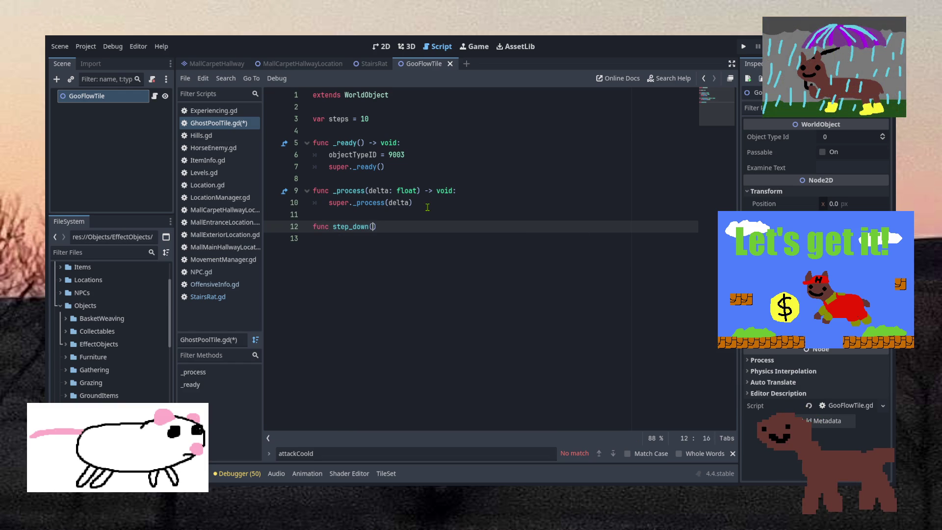
pyautogui.press('Return')
pyautogui.write('pass')
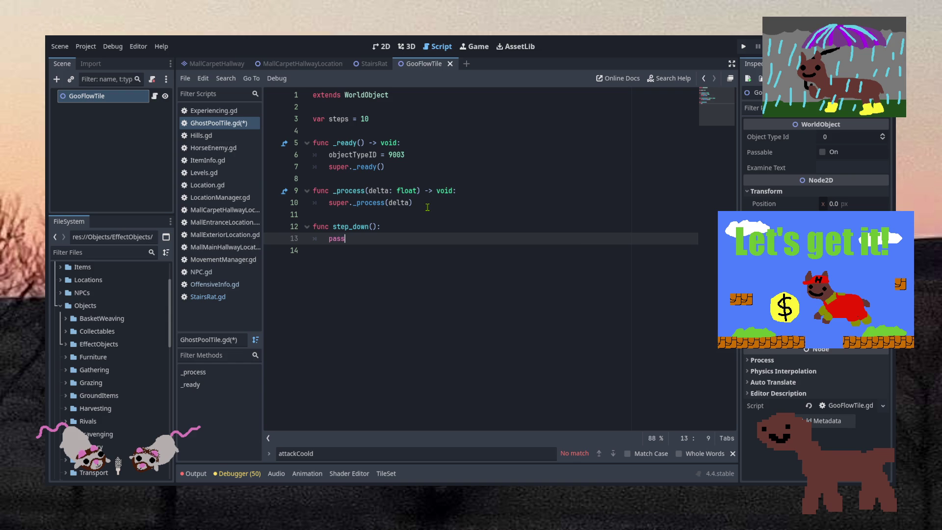
pyautogui.hotkey('ctrl', 's')
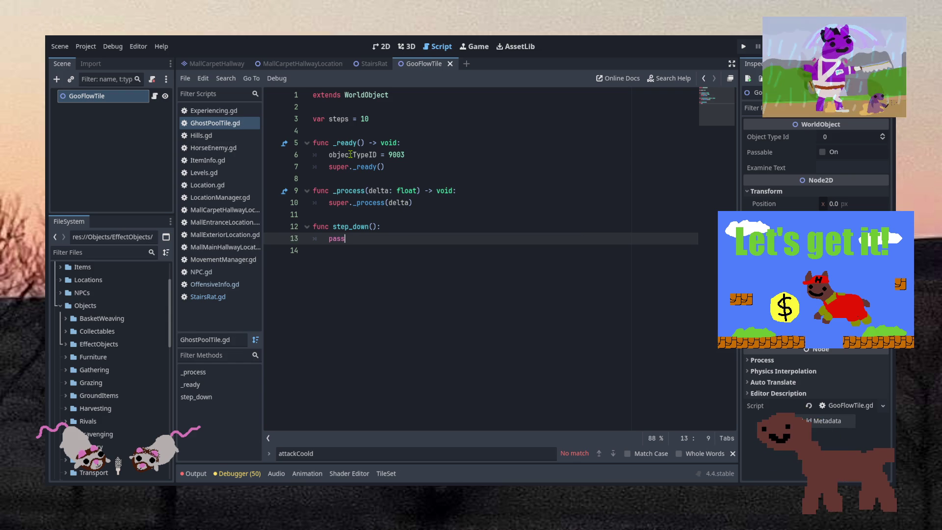
# - Fill step_down with steps -= 1 and a despawn() call when steps <= 0
pyautogui.click(353, 120)
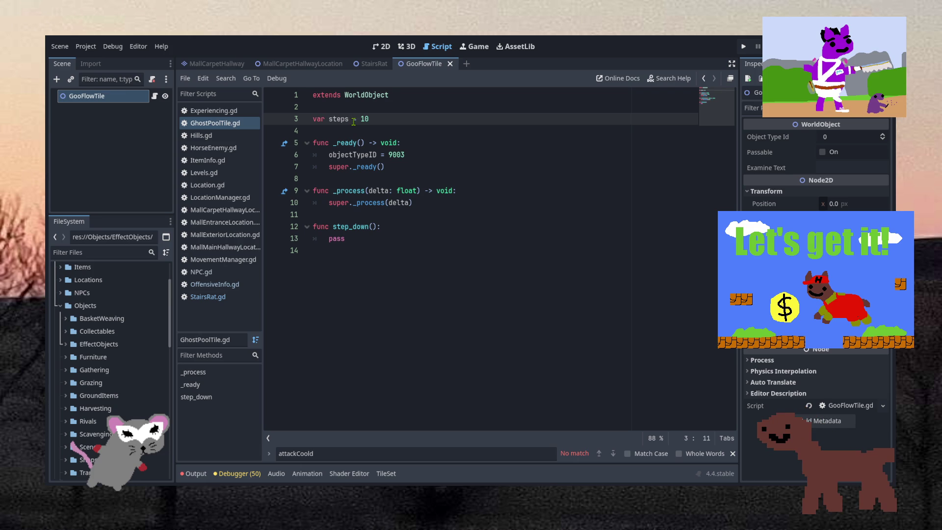
pyautogui.doubleClick(336, 239)
pyautogui.write('steps -= 1')
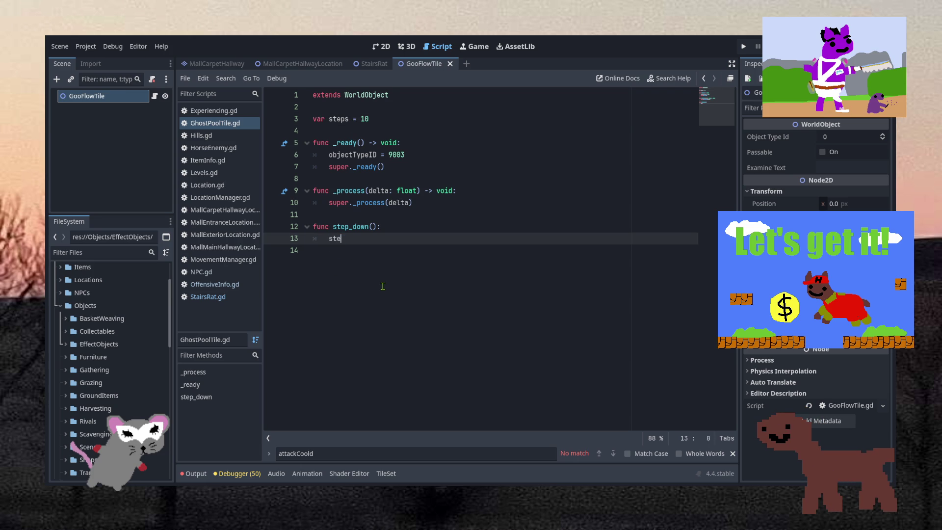
pyautogui.press('Return')
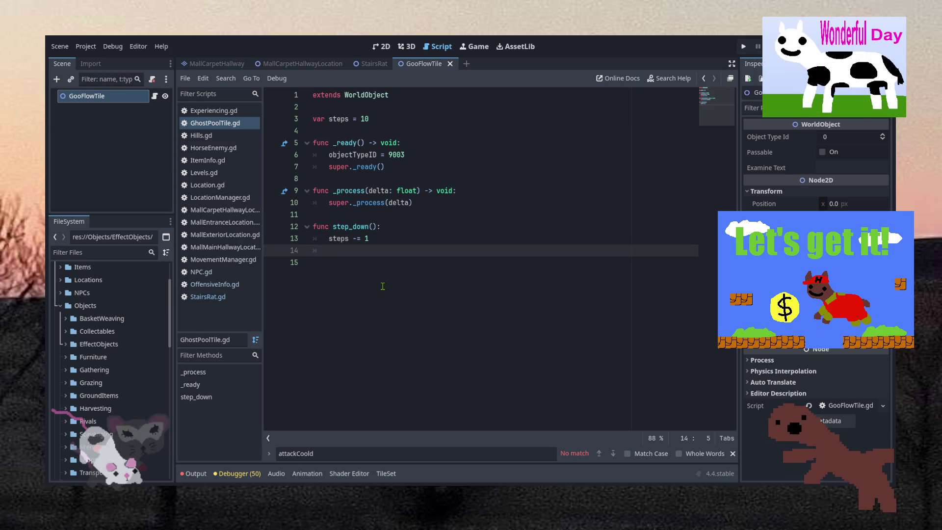
pyautogui.write('if steps <= ')
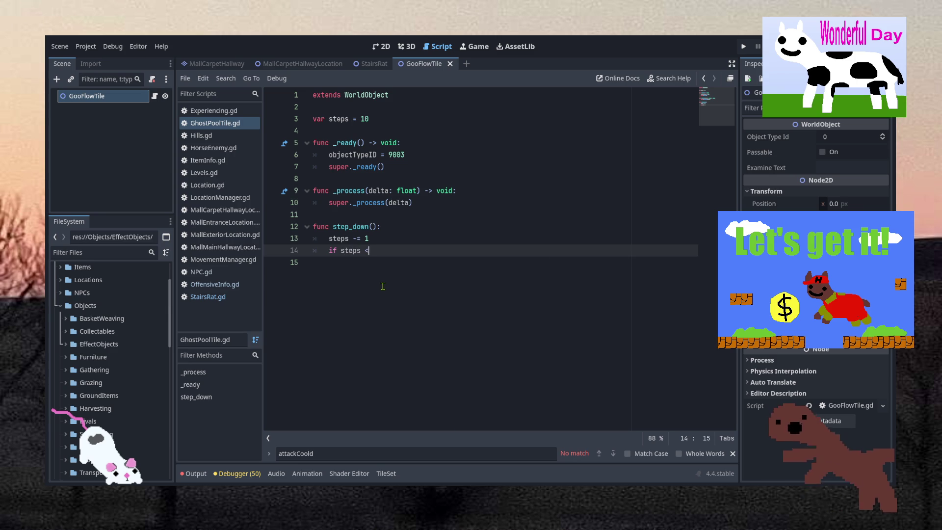
pyautogui.write('0:')
pyautogui.press('Return')
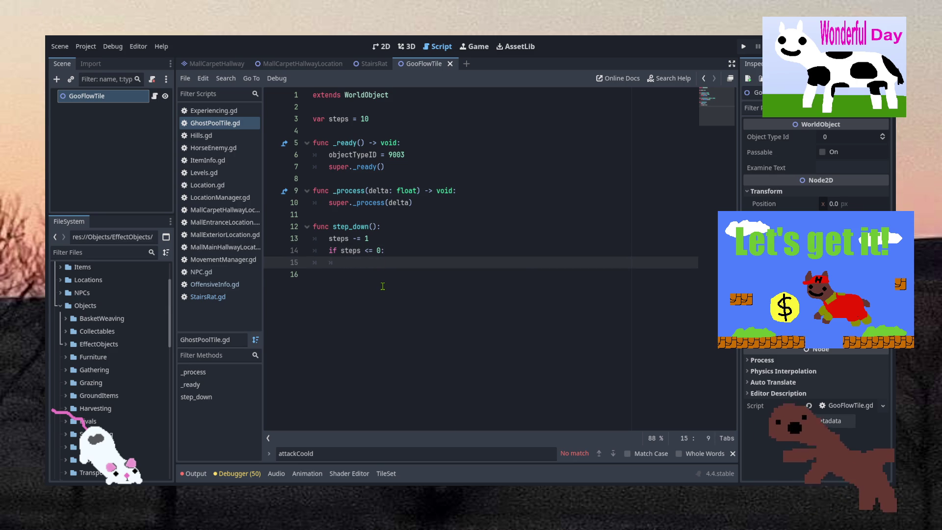
pyautogui.write('de')
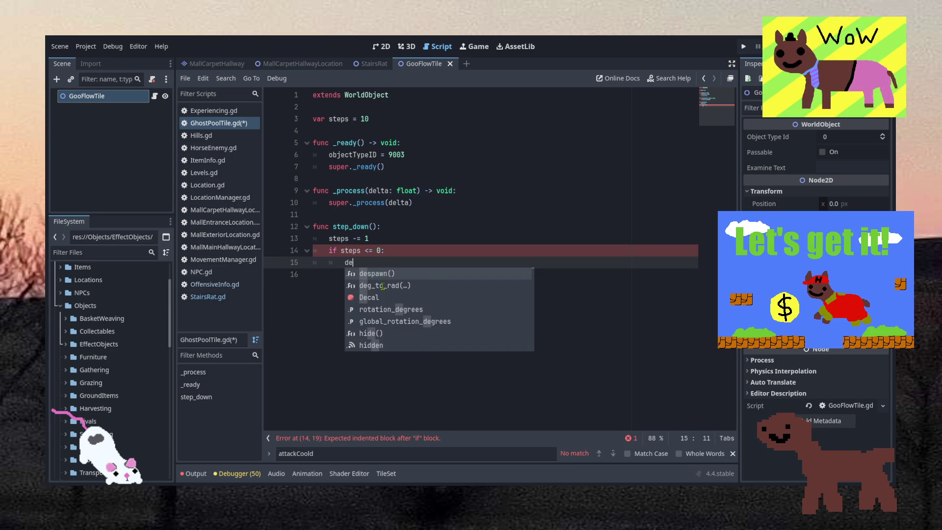
pyautogui.press('Return')
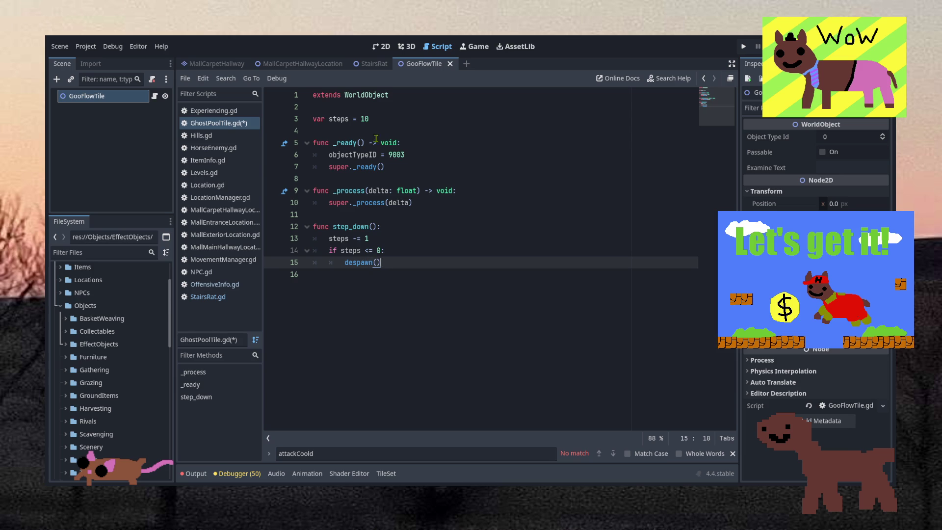
# - Change the starting steps value from 10 to 8 and save the script
pyautogui.doubleClick(373, 118)
pyautogui.write('8')
pyautogui.hotkey('ctrl', 's')
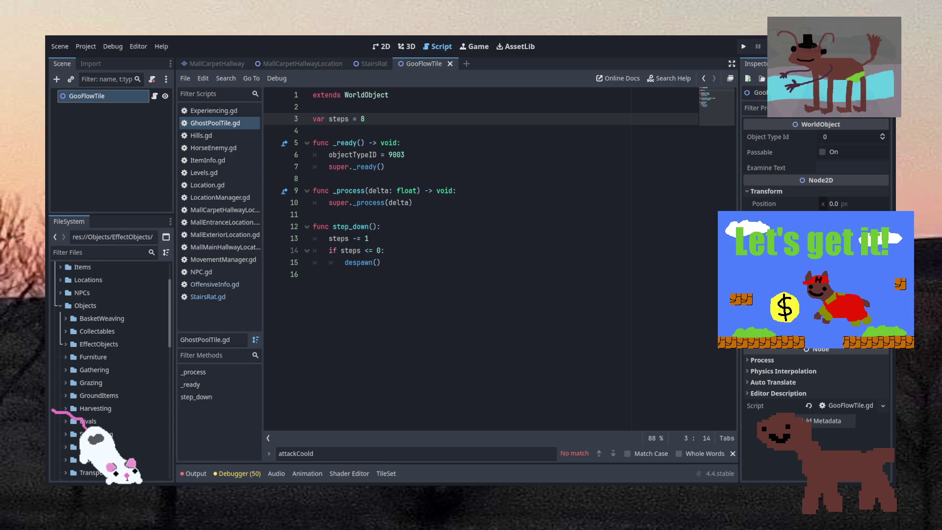
pyautogui.click(366, 191)
pyautogui.click(398, 260)
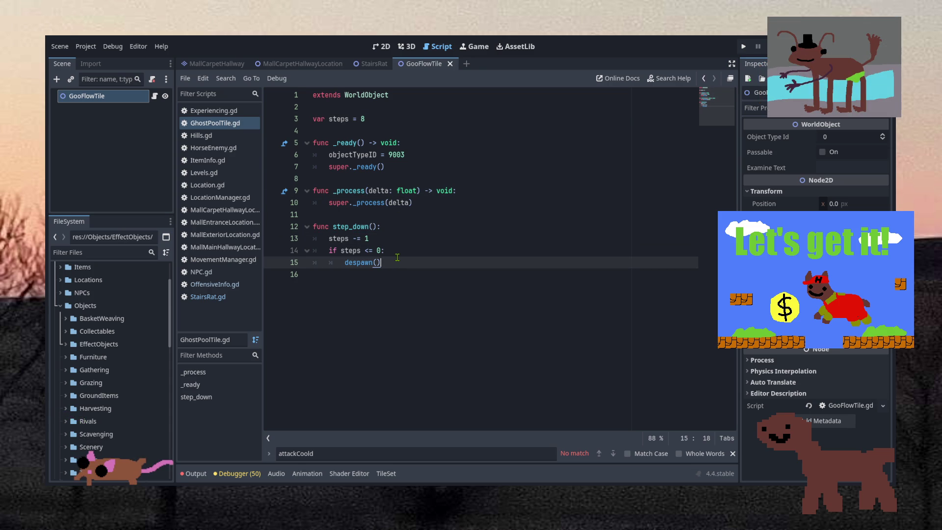
pyautogui.press('Return')
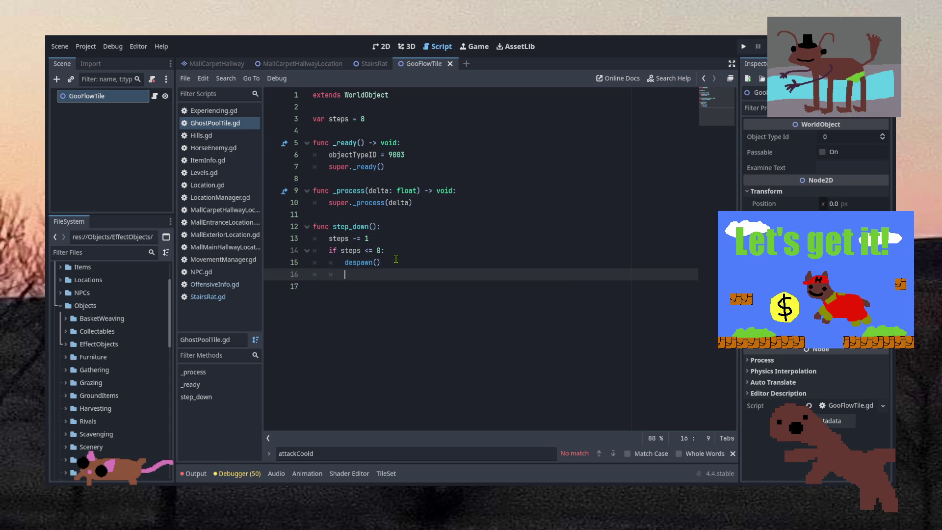
pyautogui.write('set')
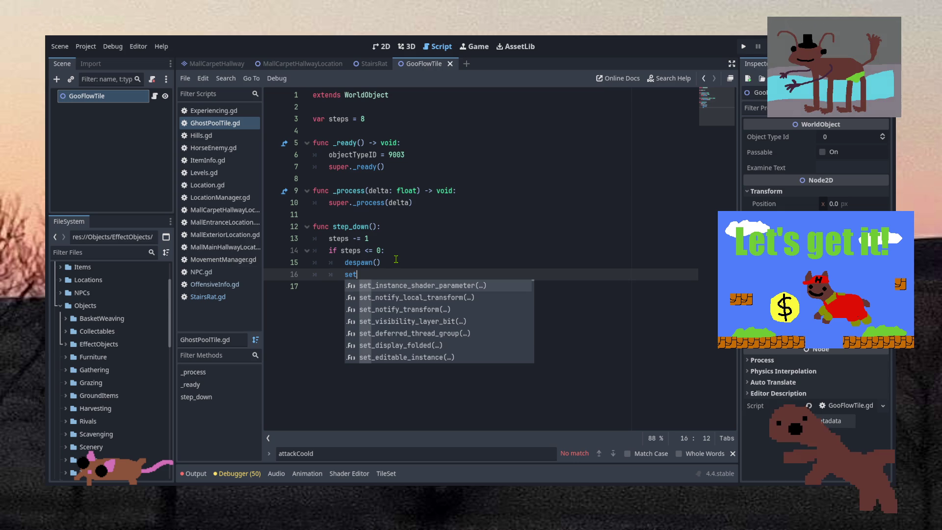
pyautogui.press('BackSpace')
pyautogui.press('BackSpace')
pyautogui.press('BackSpace')
pyautogui.write('tile')
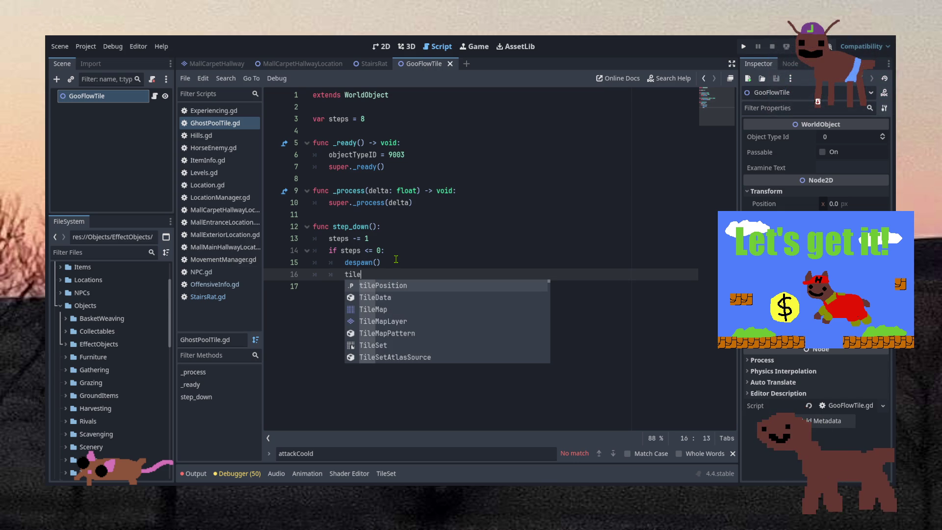
pyautogui.press('BackSpace')
pyautogui.press('BackSpace')
pyautogui.press('BackSpace')
pyautogui.write('change_t')
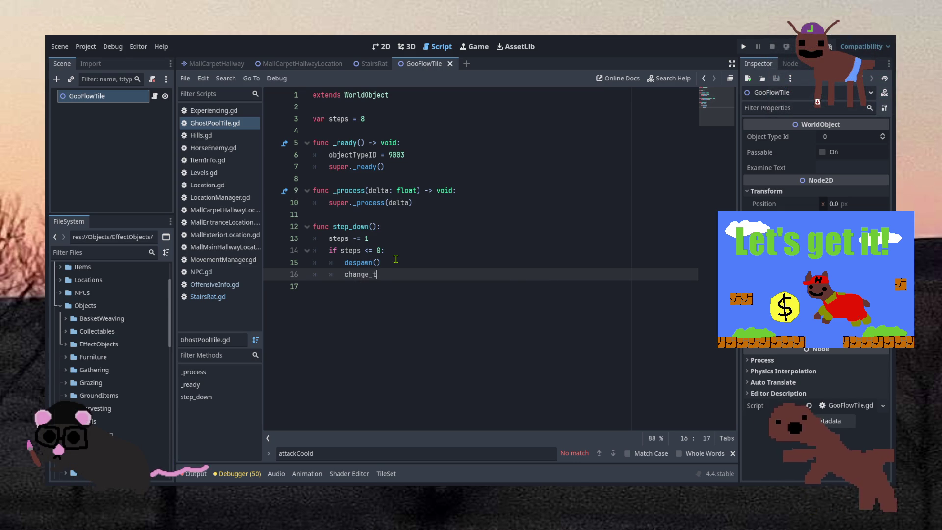
pyautogui.press('BackSpace')
pyautogui.press('BackSpace')
pyautogui.press('BackSpace')
pyautogui.write('set_tile')
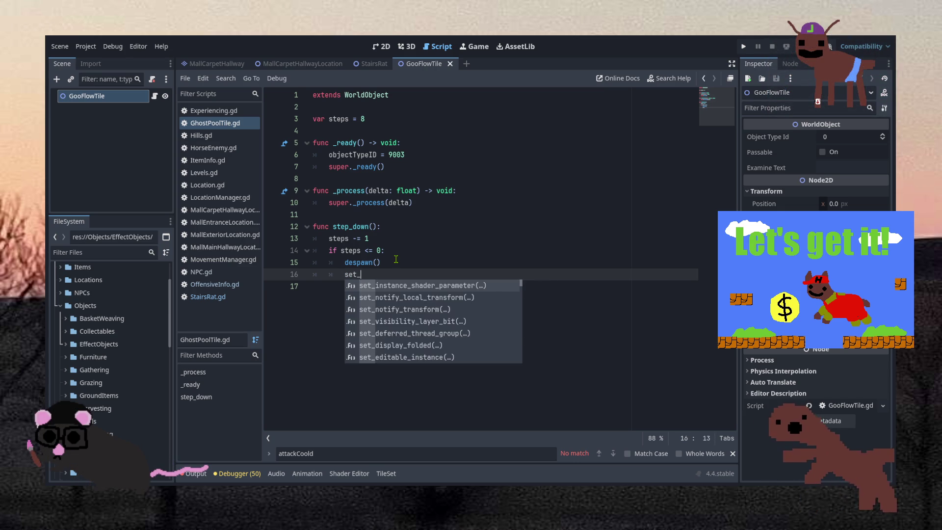
pyautogui.press('BackSpace')
pyautogui.press('BackSpace')
pyautogui.press('BackSpace')
pyautogui.write('posi')
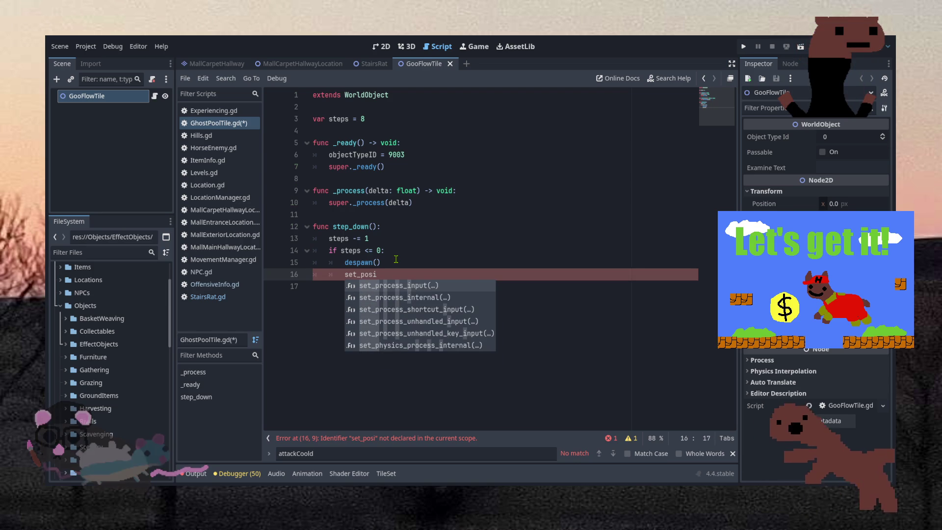
pyautogui.press('BackSpace')
pyautogui.press('BackSpace')
pyautogui.press('BackSpace')
pyautogui.press('BackSpace')
pyautogui.write('are')
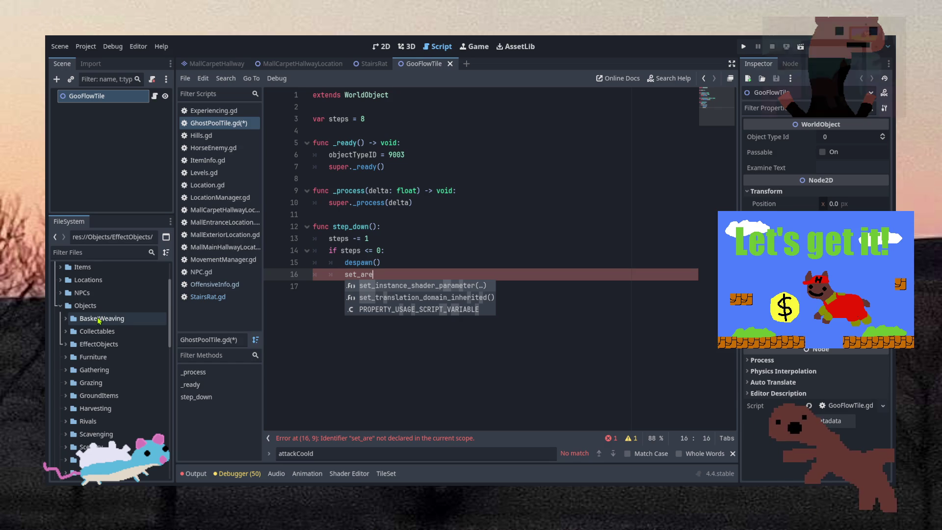
pyautogui.click(509, 236)
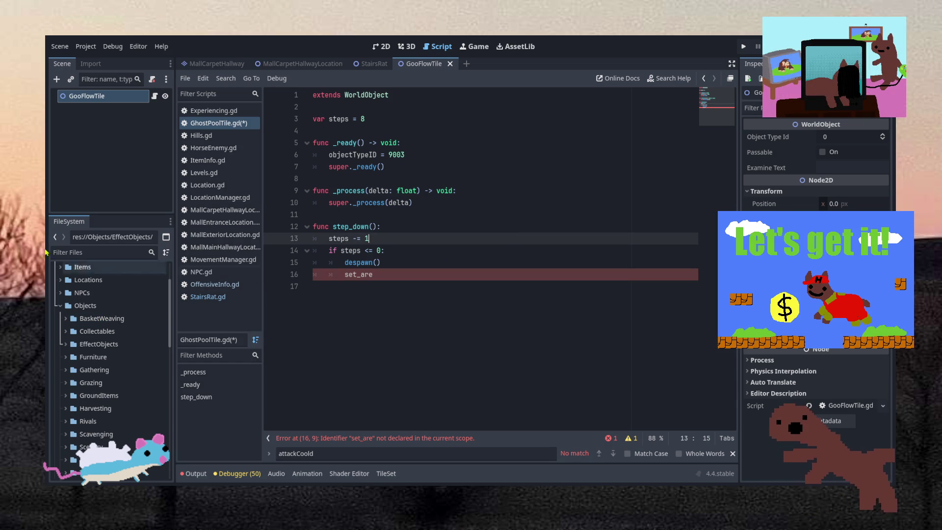
pyautogui.press('Down')
pyautogui.press('Down')
pyautogui.press('Down')
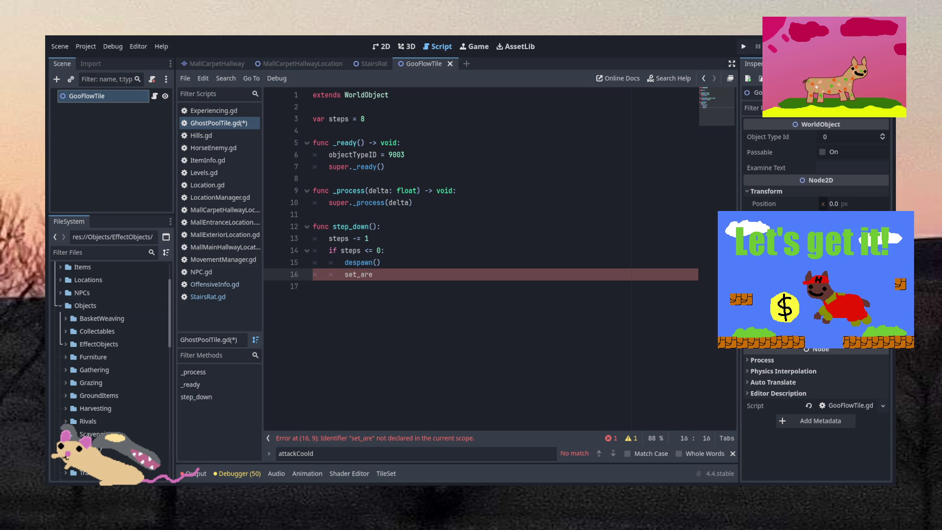
pyautogui.click(509, 290)
pyautogui.click(422, 265)
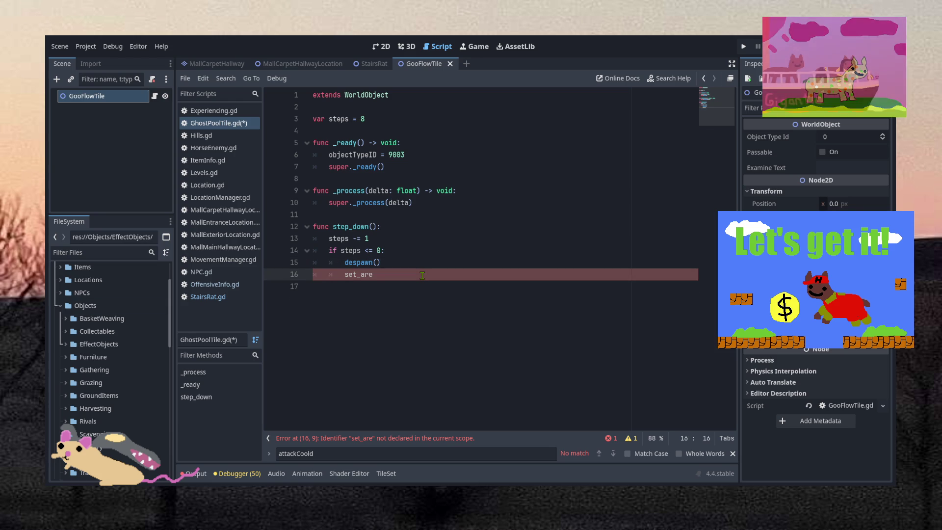